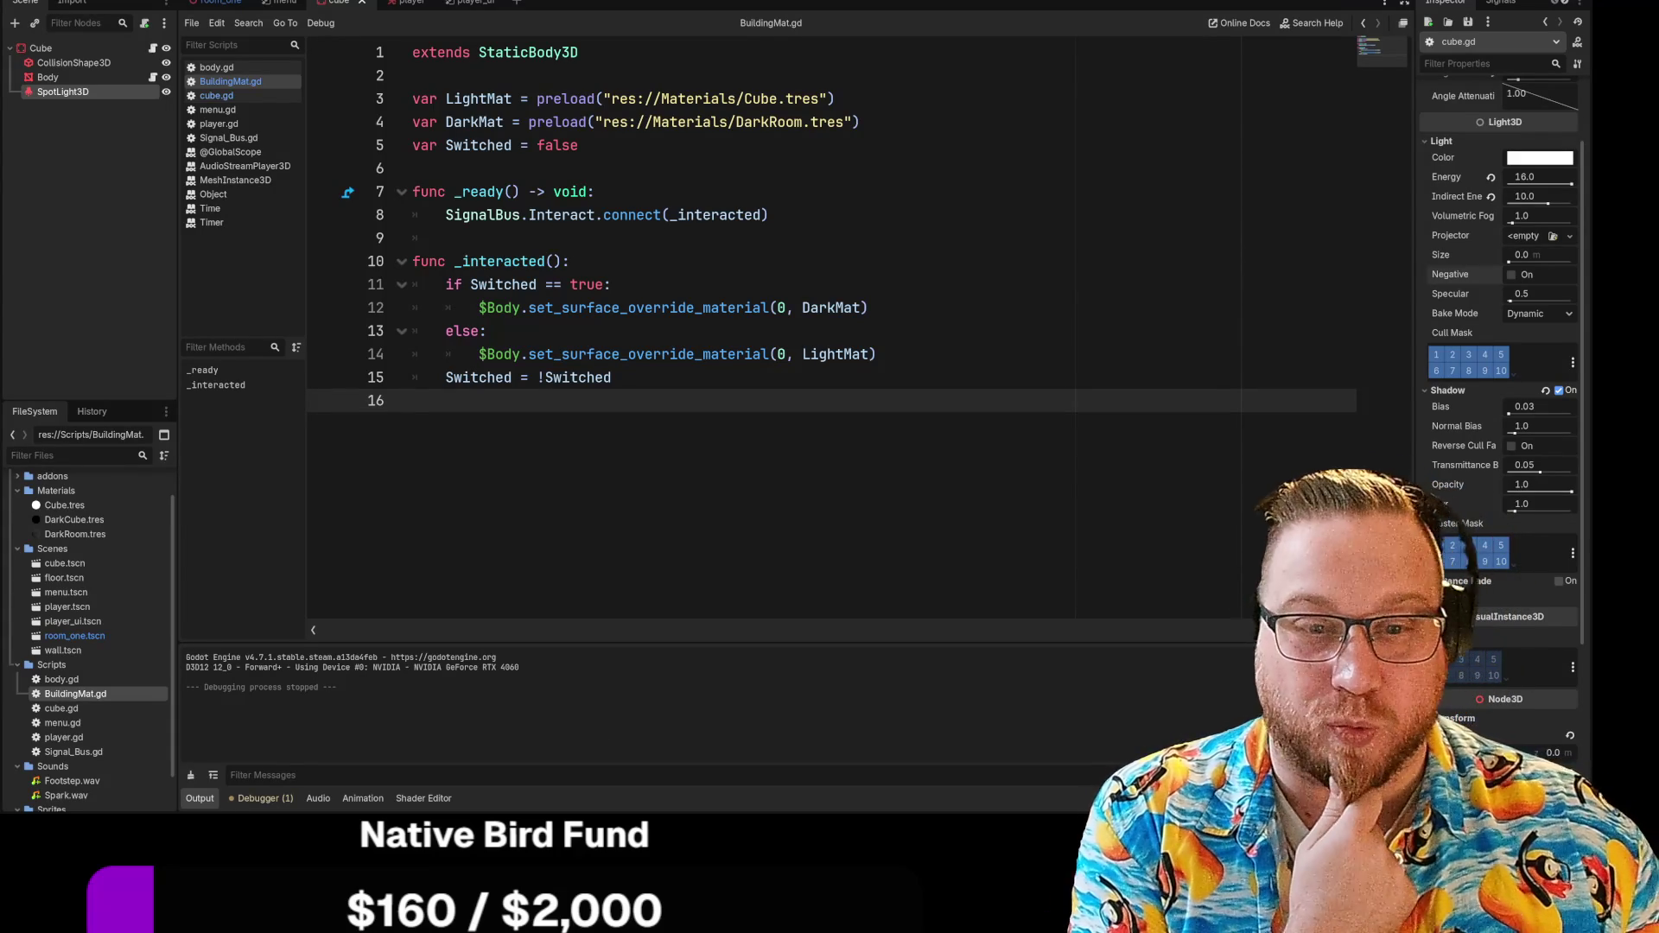
# Step: Add and remove a trailing blank line in BuildingMat.gd, then run the project to test the cube lighting
pyautogui.press('Return')
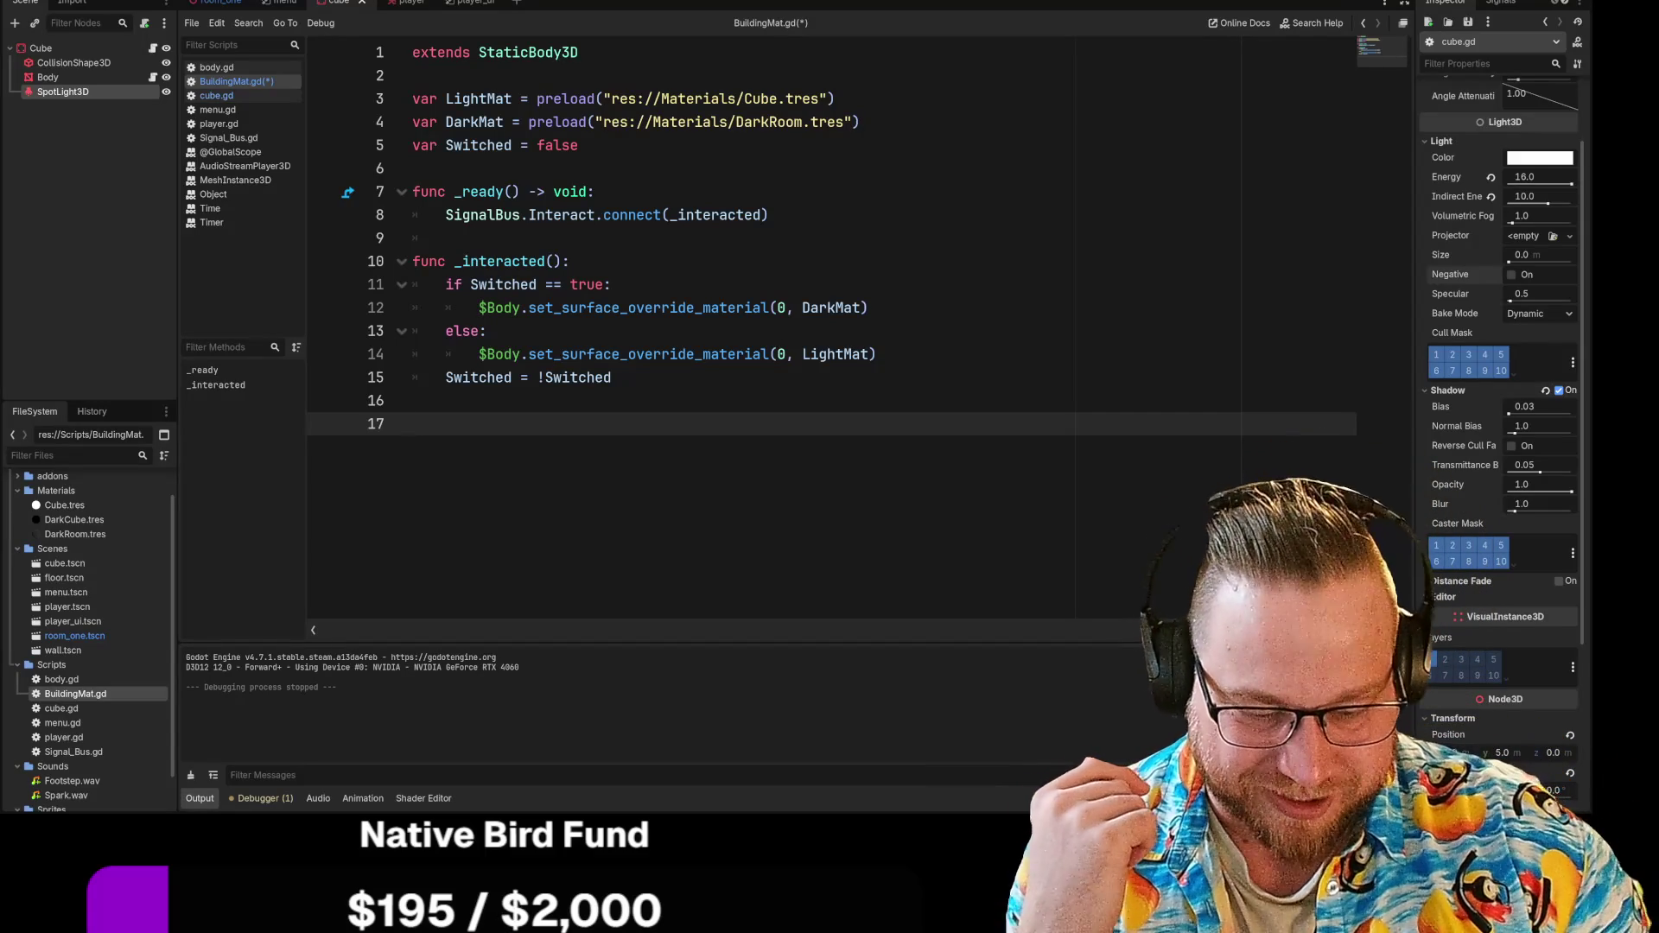
pyautogui.press('BackSpace')
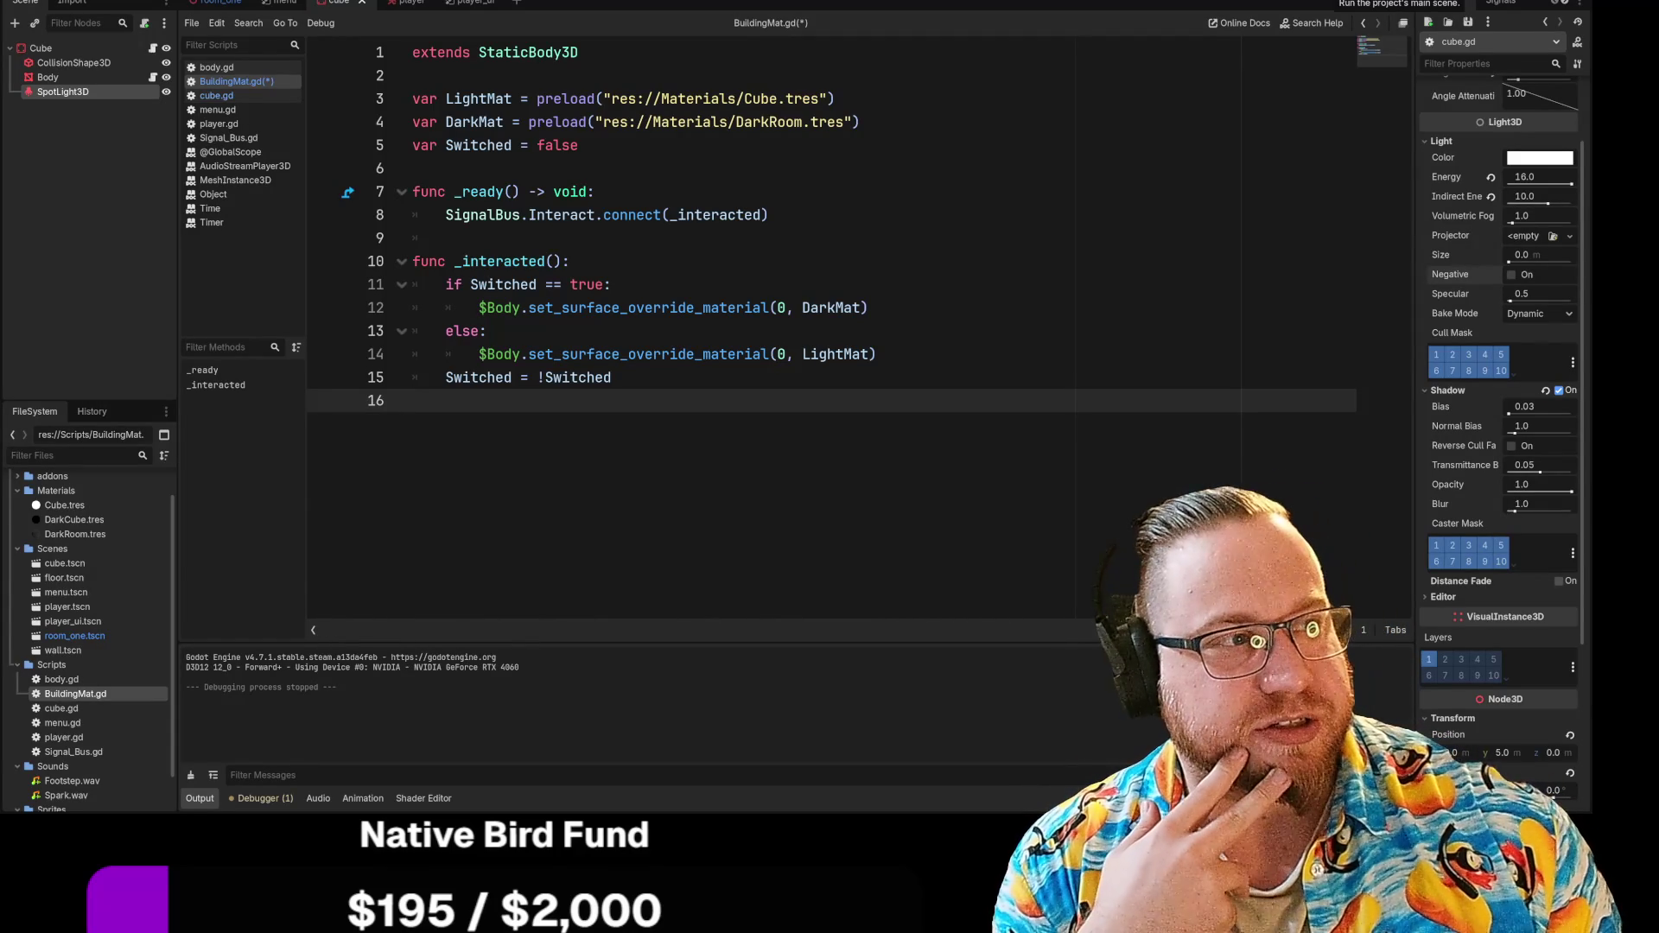
pyautogui.press('F5')
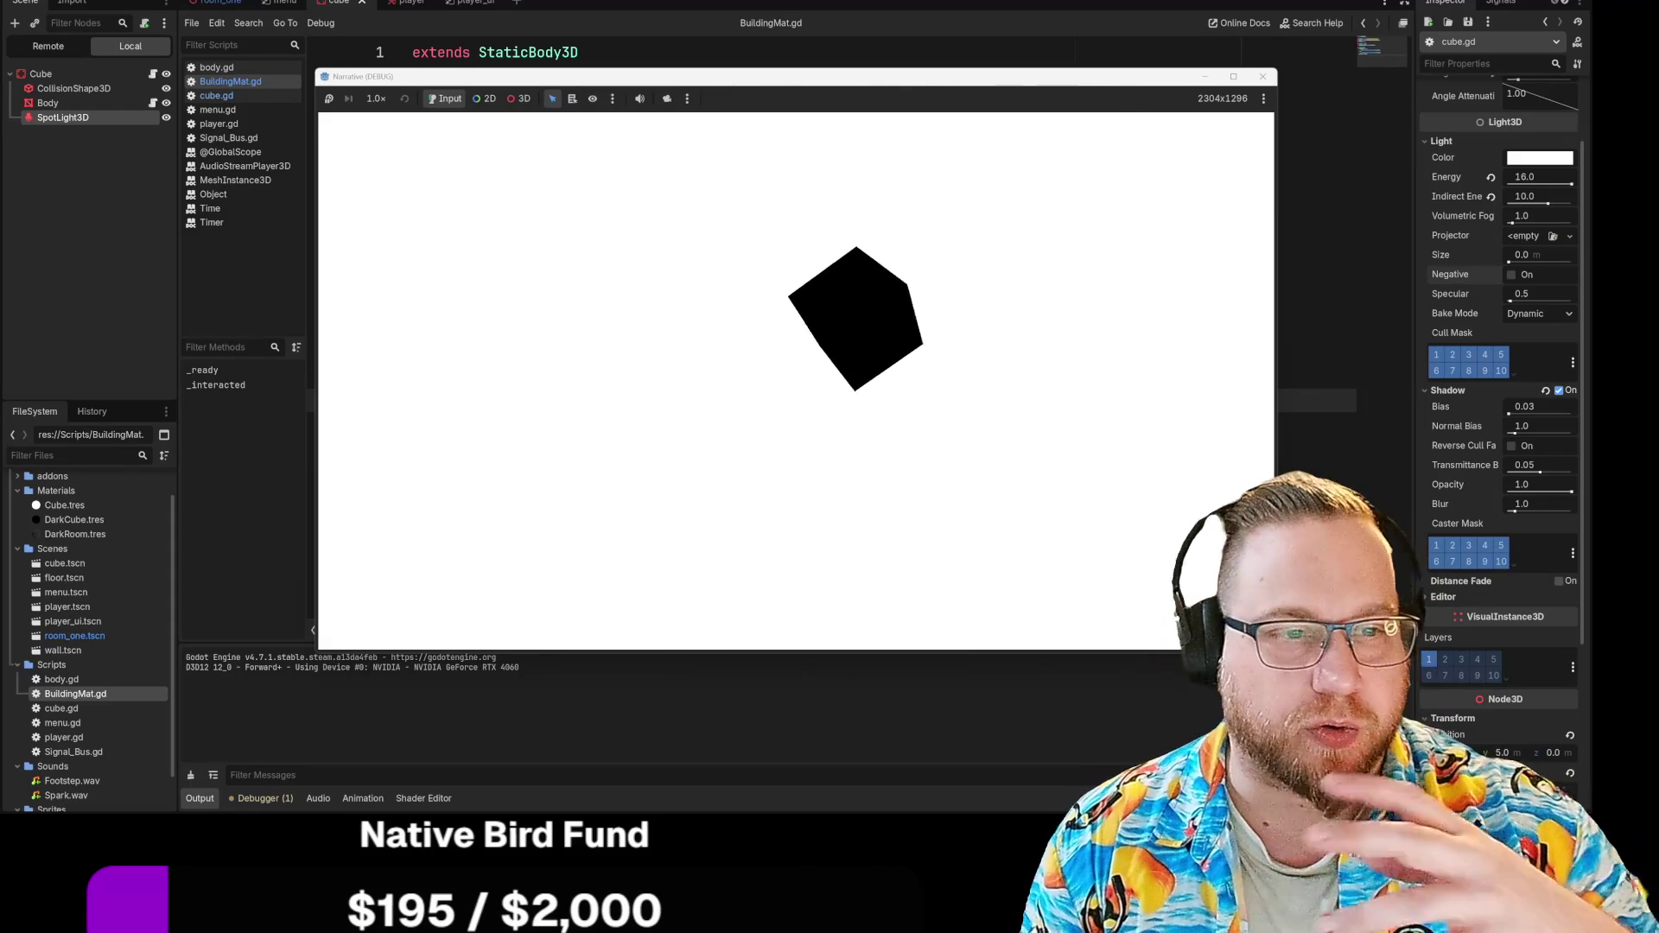
# Step: Pause and close the running game, then switch to the Bluesky browser window
pyautogui.press('Escape')
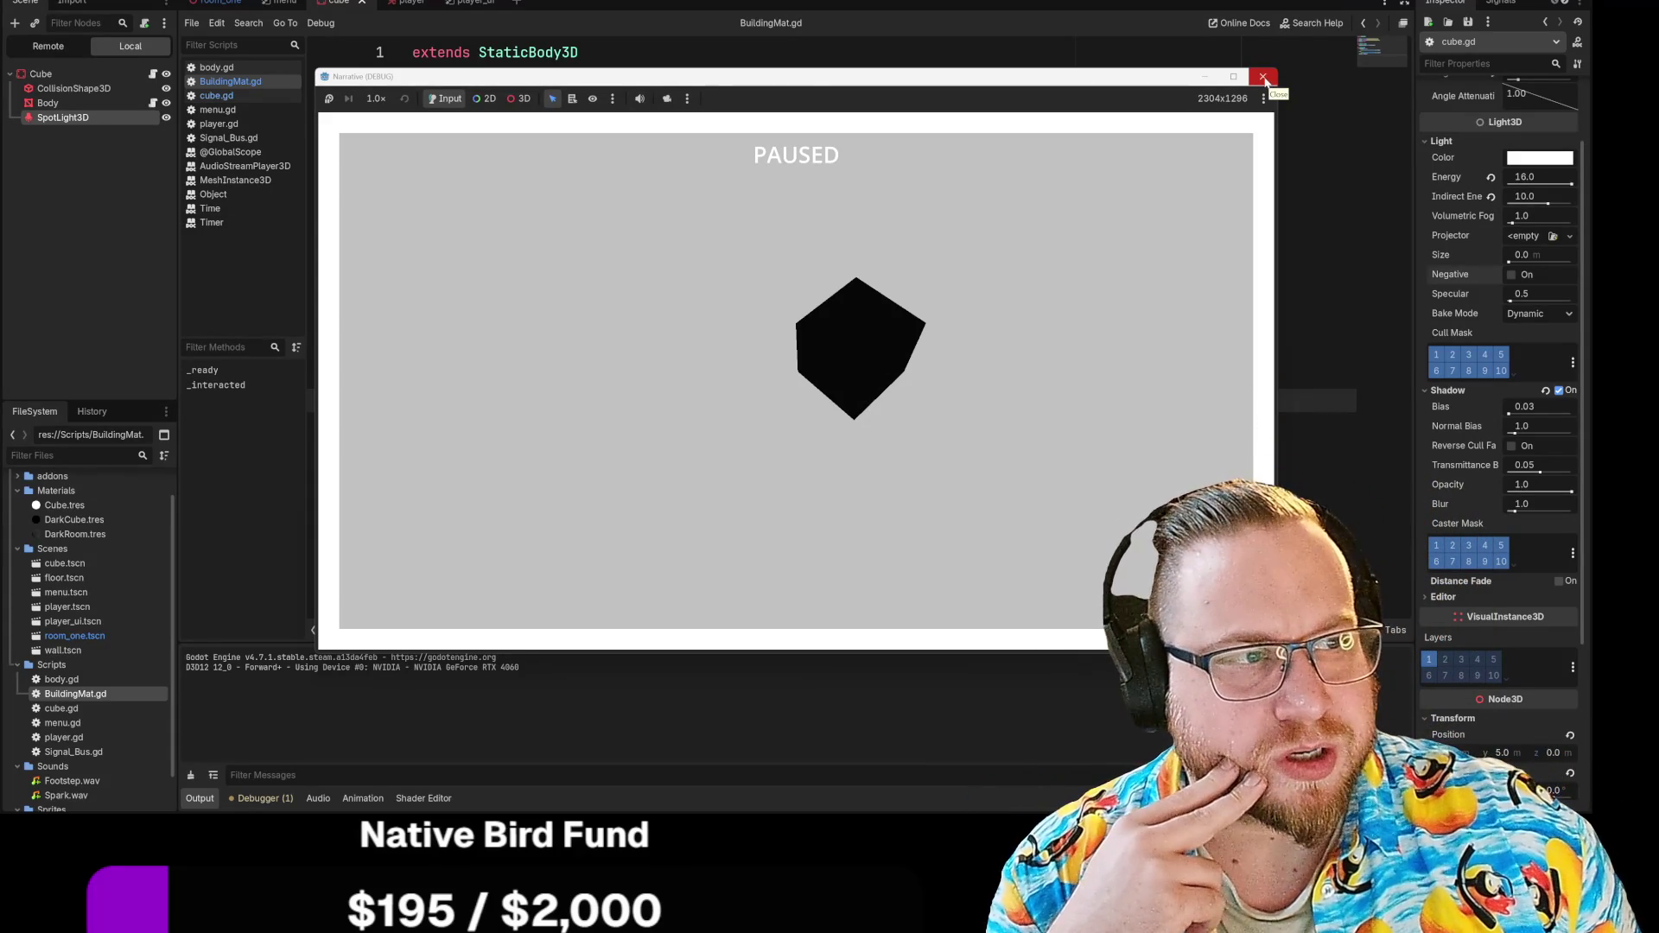
pyautogui.click(1263, 77)
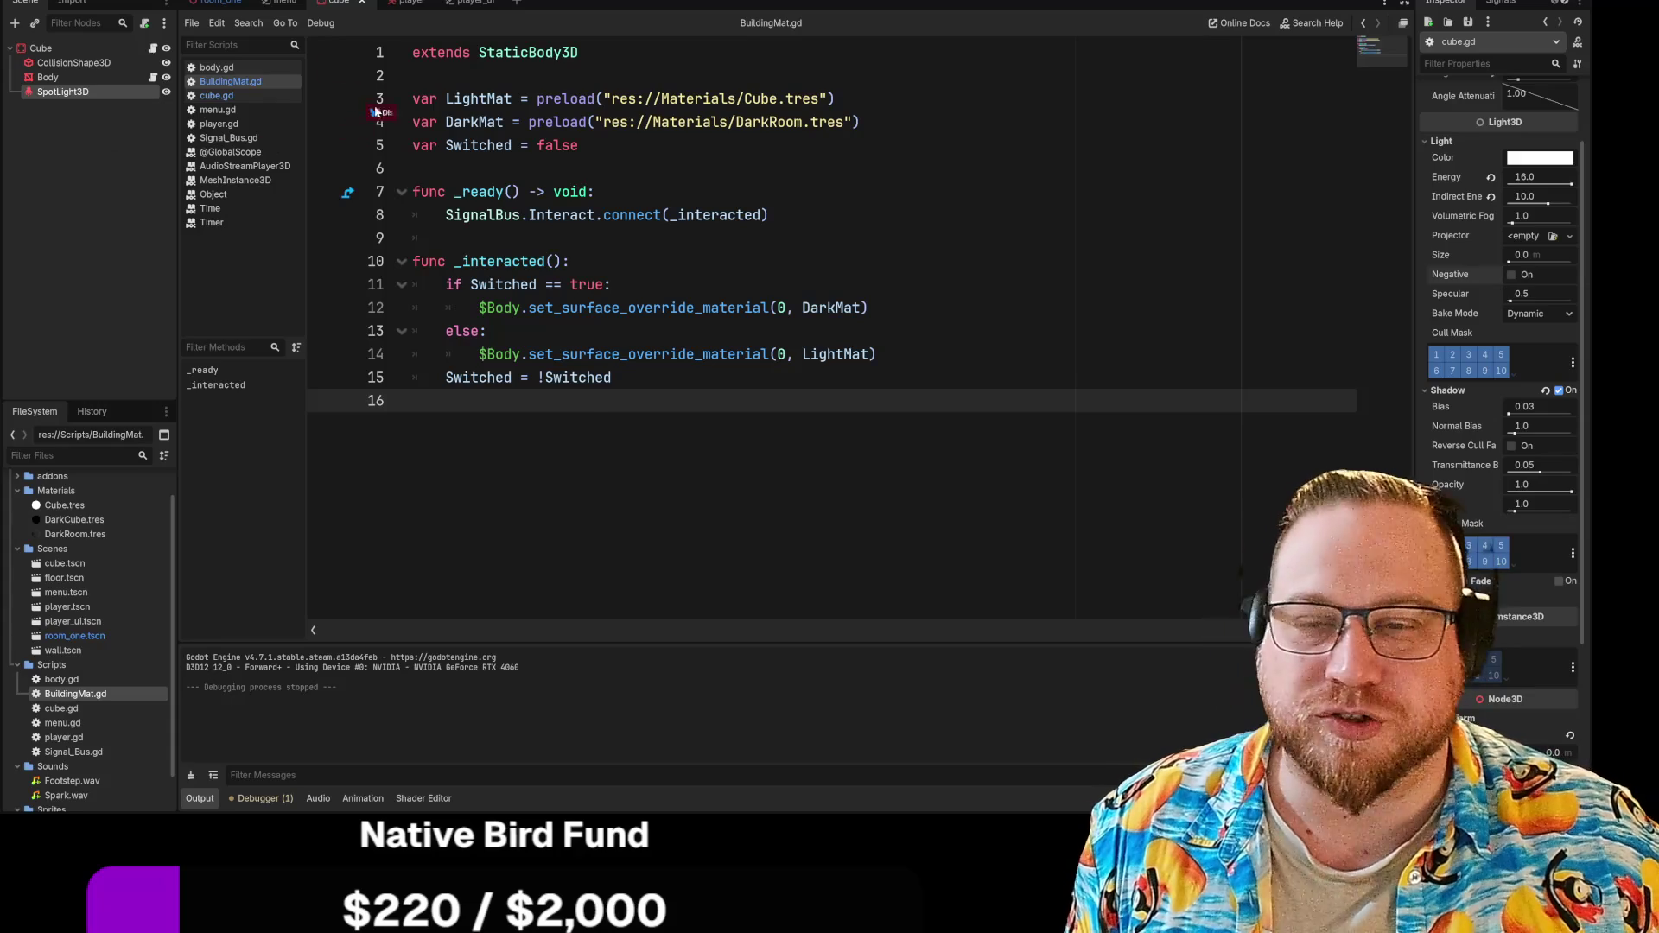
pyautogui.hotkey('alt', 'Tab')
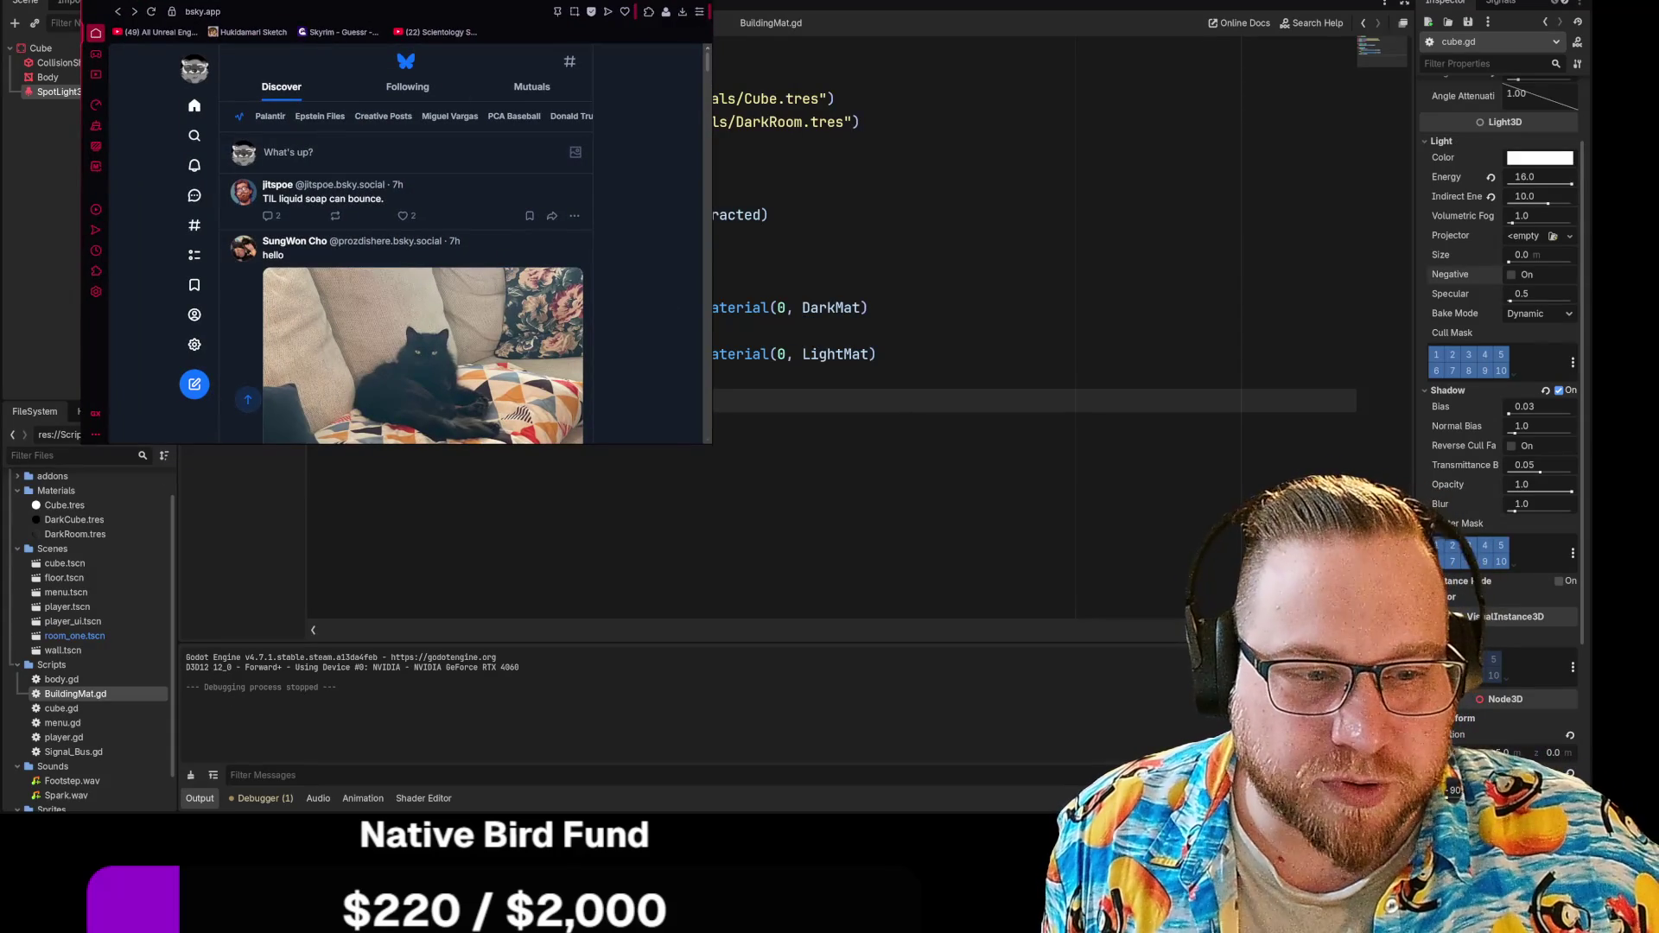
# Step: Enlarge the browser window from its bottom-right corner and browse the Discover feed
pyautogui.moveTo(708, 444); pyautogui.dragTo(1127, 710)
pyautogui.scroll(-10, 804, 417)
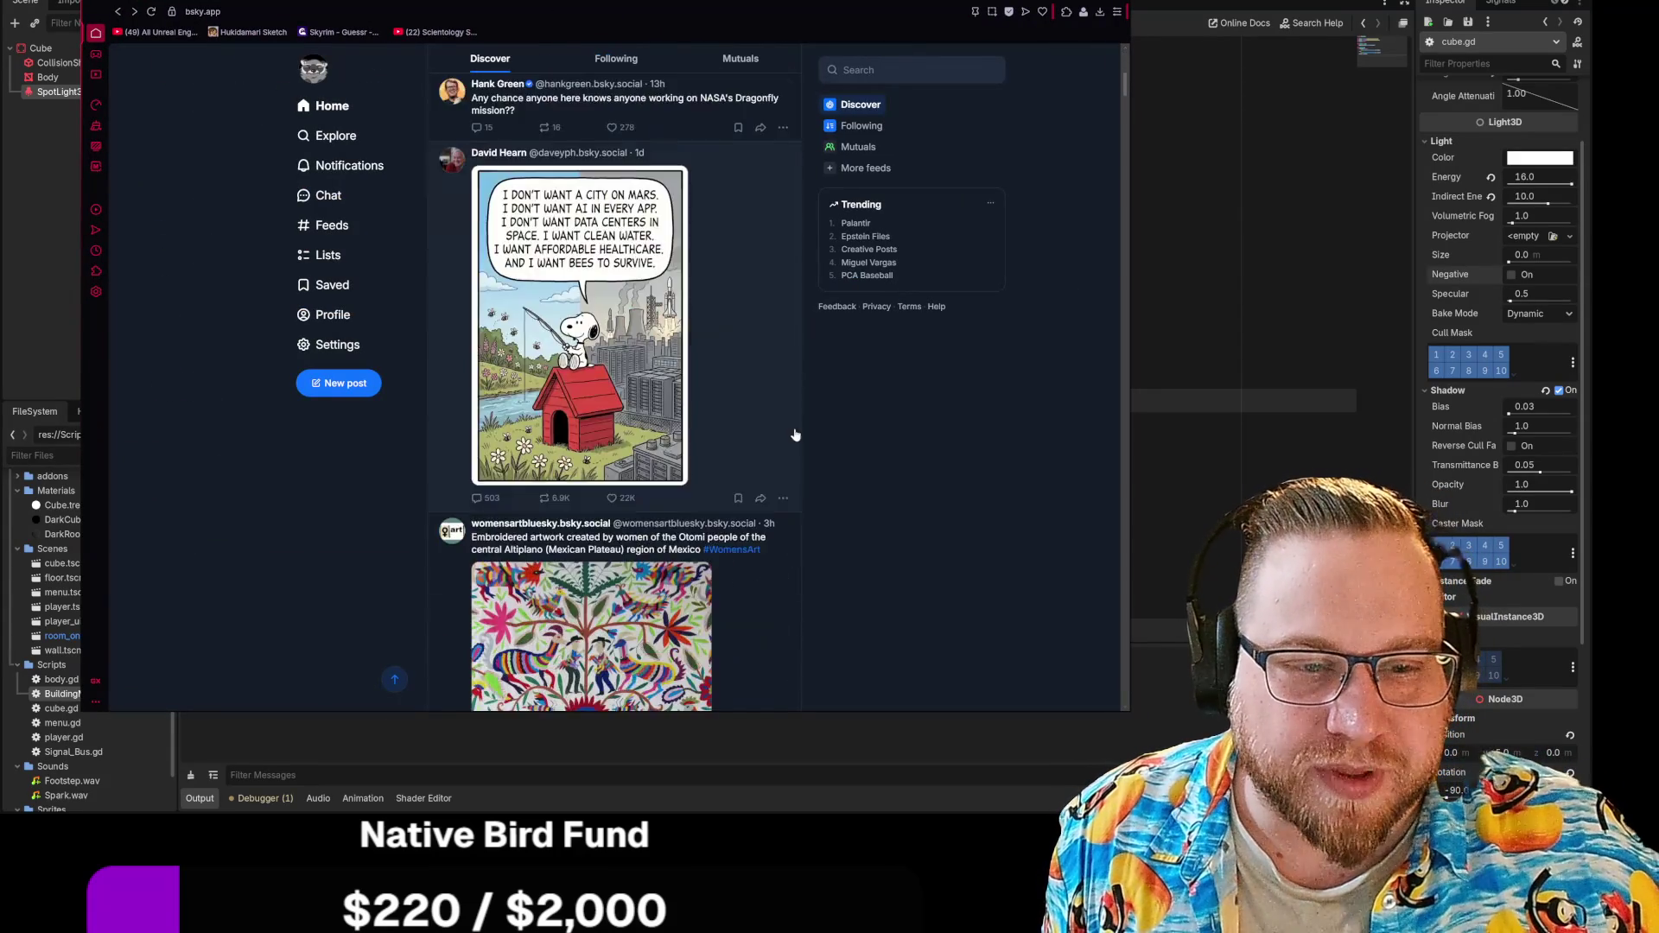
pyautogui.scroll(2, 802, 413)
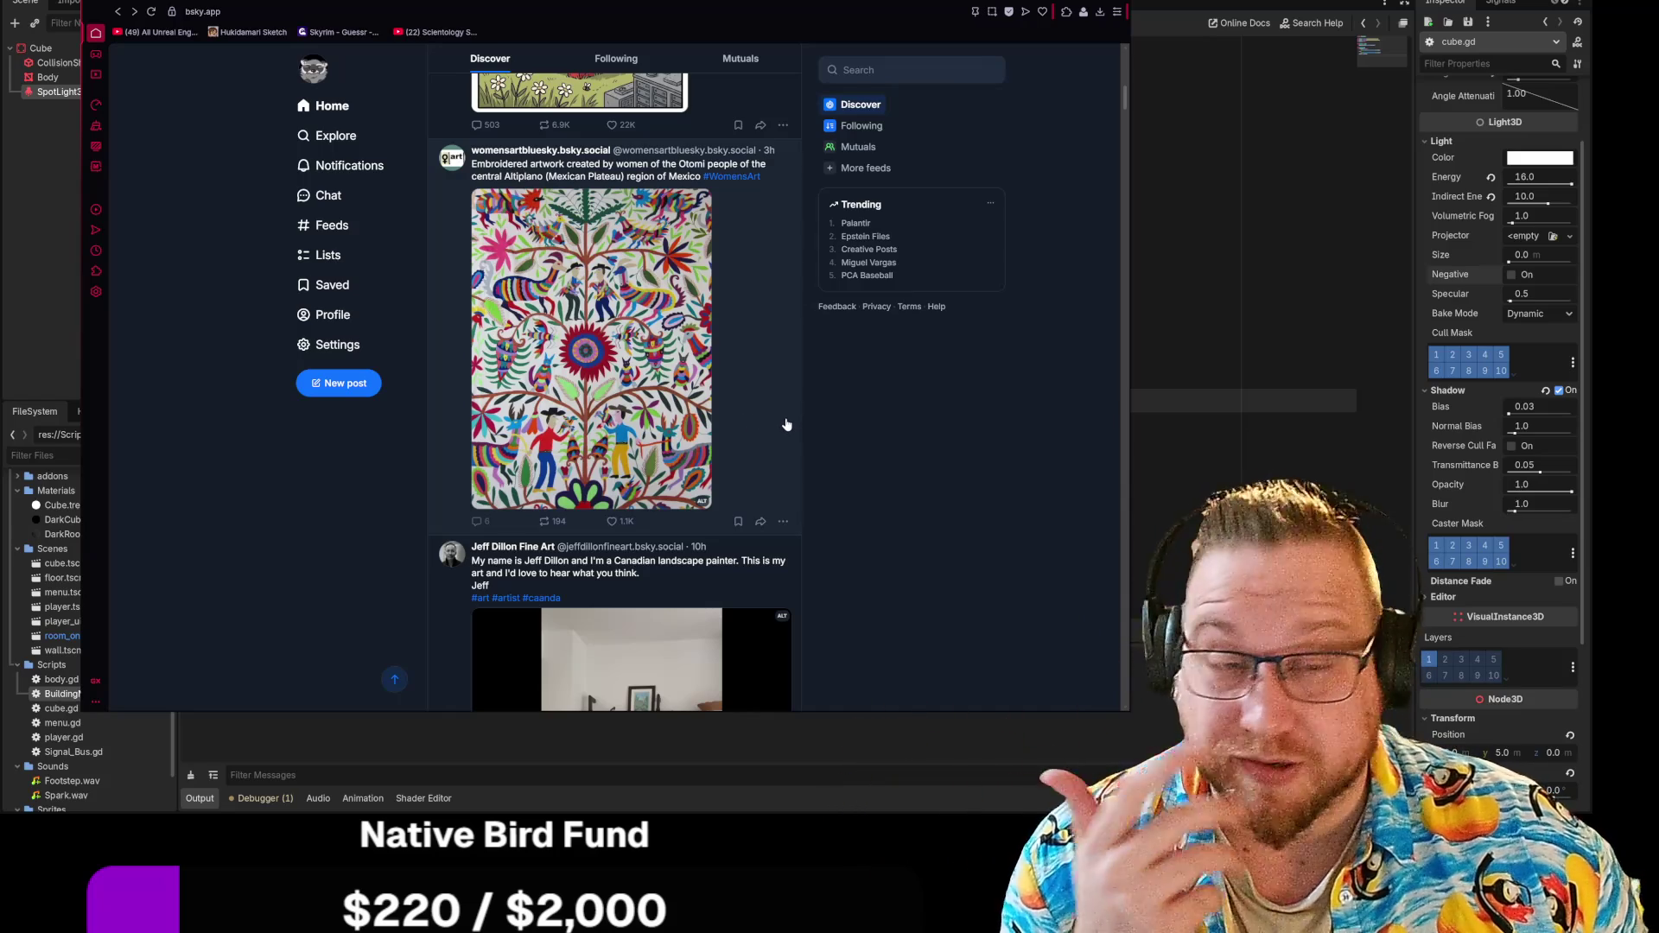
pyautogui.scroll(-7, 853, 422)
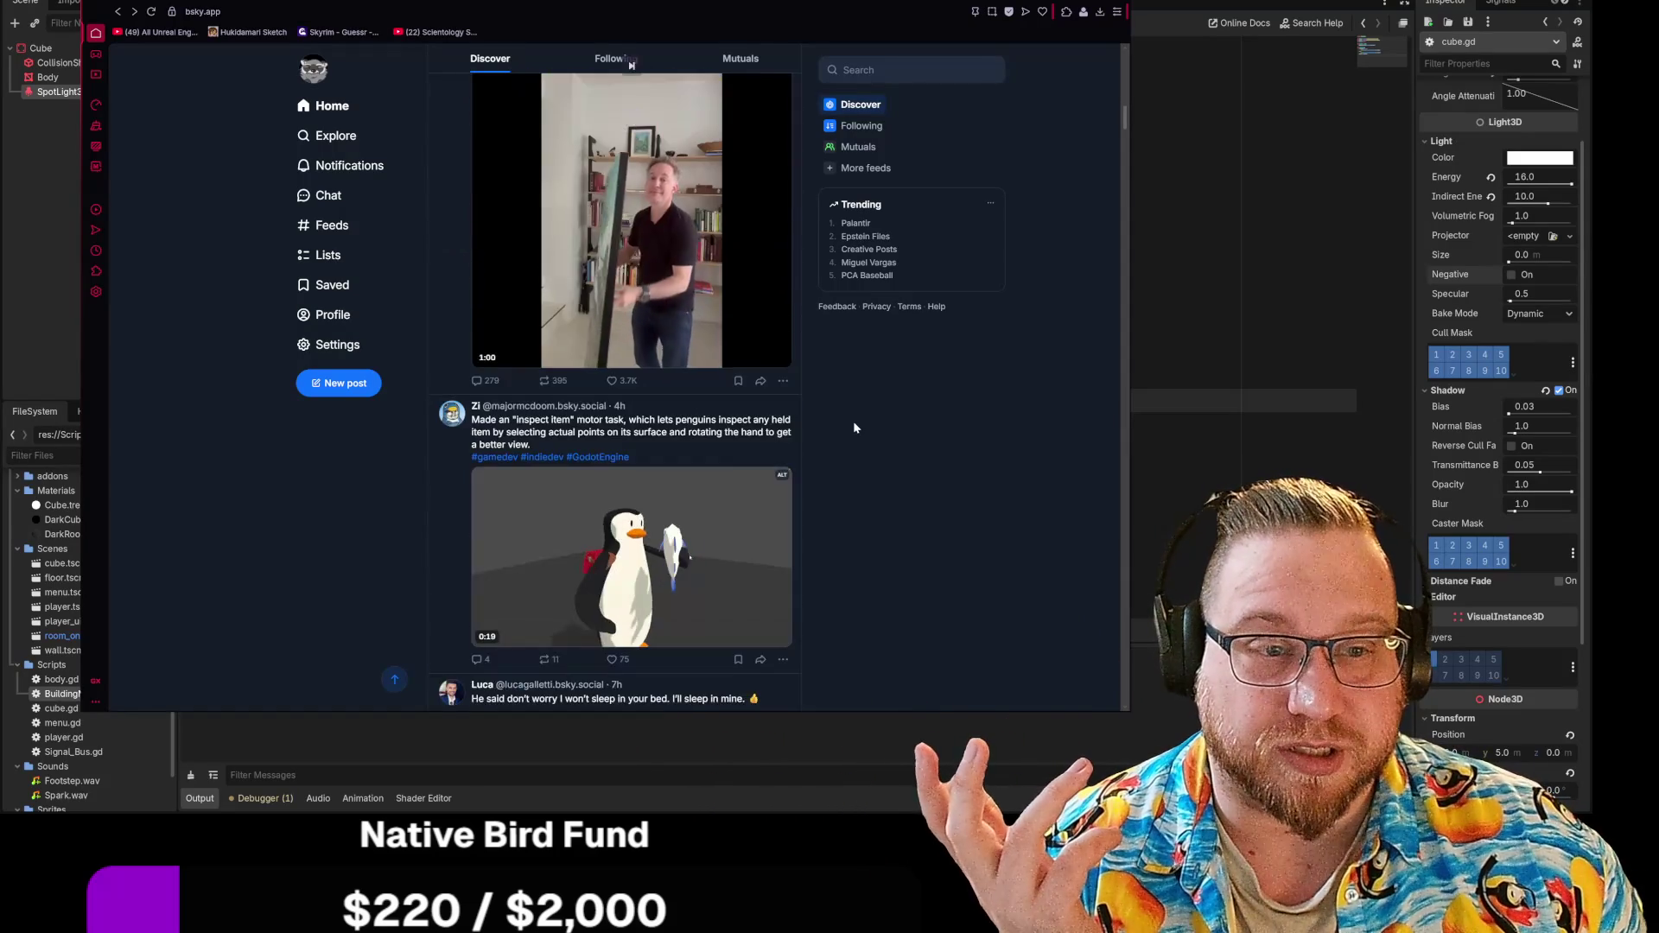
pyautogui.scroll(2, 853, 422)
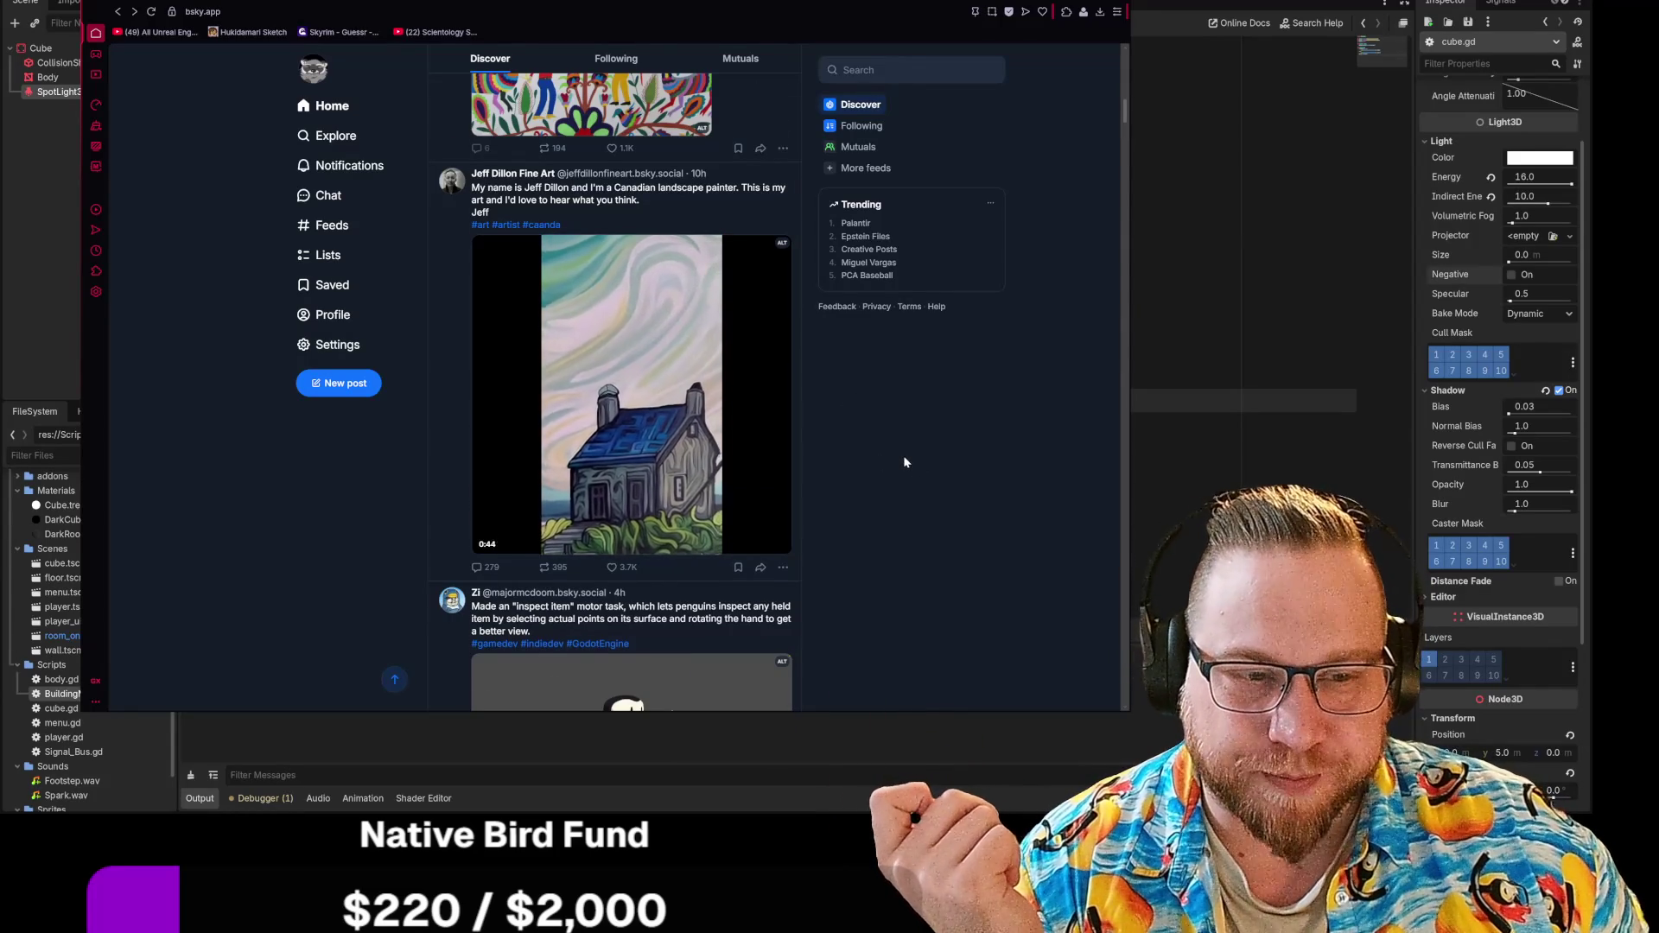
pyautogui.scroll(-20, 903, 457)
pyautogui.scroll(2, 904, 458)
pyautogui.scroll(-4, 902, 457)
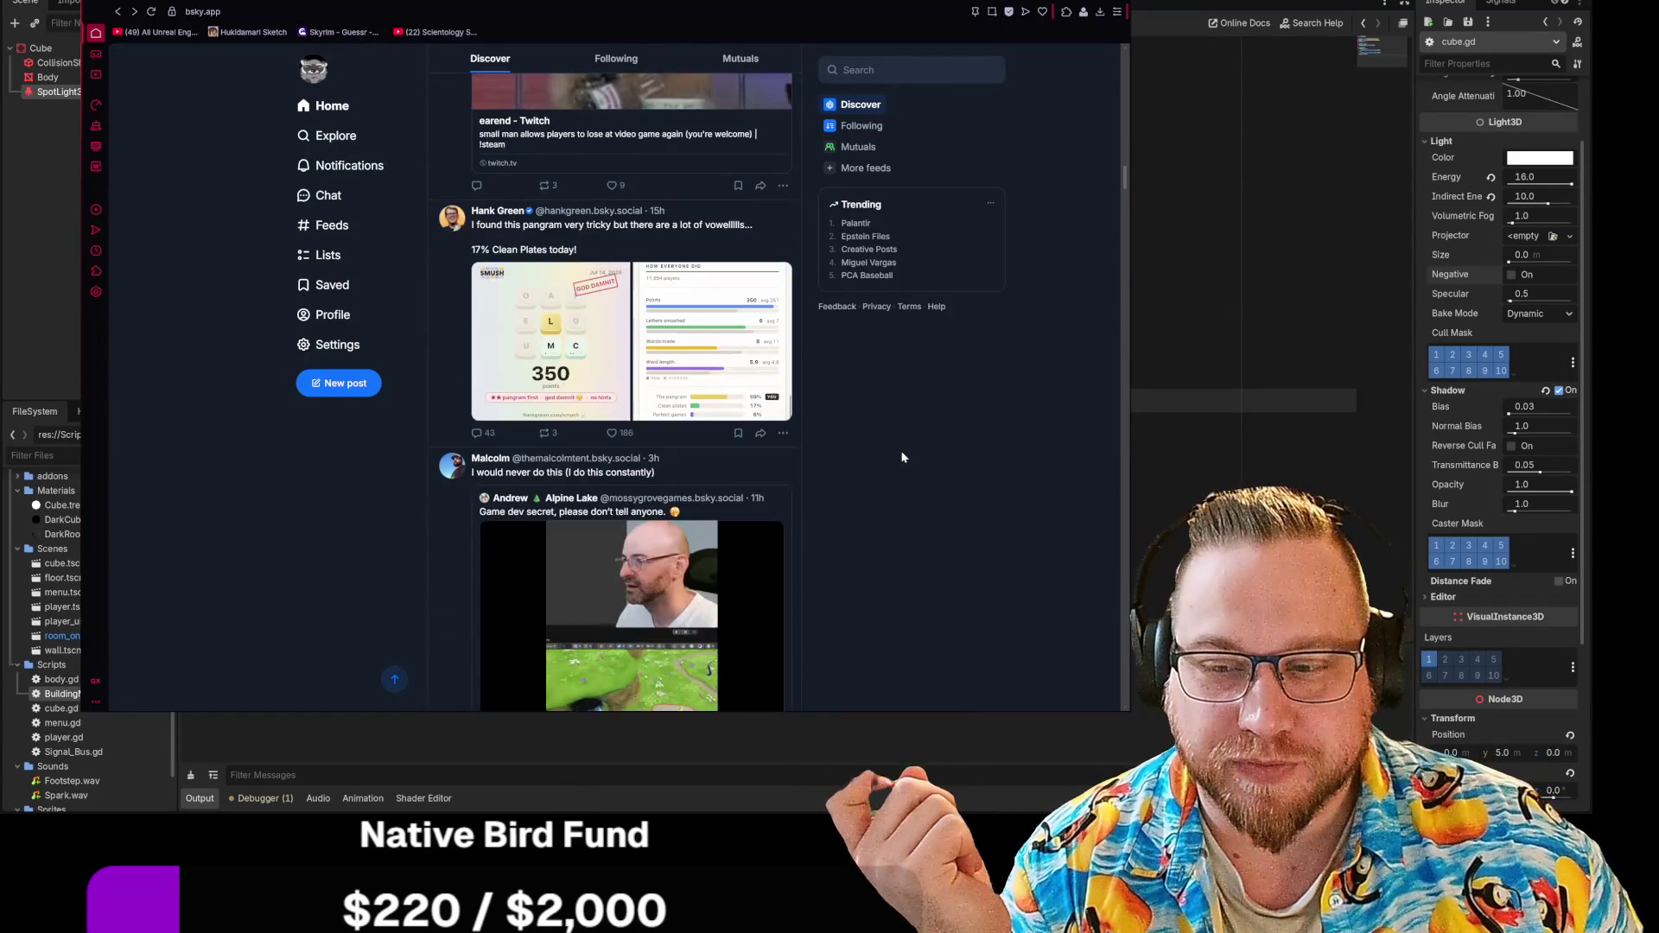
pyautogui.scroll(-6, 902, 457)
pyautogui.scroll(2, 903, 457)
pyautogui.scroll(3, 902, 455)
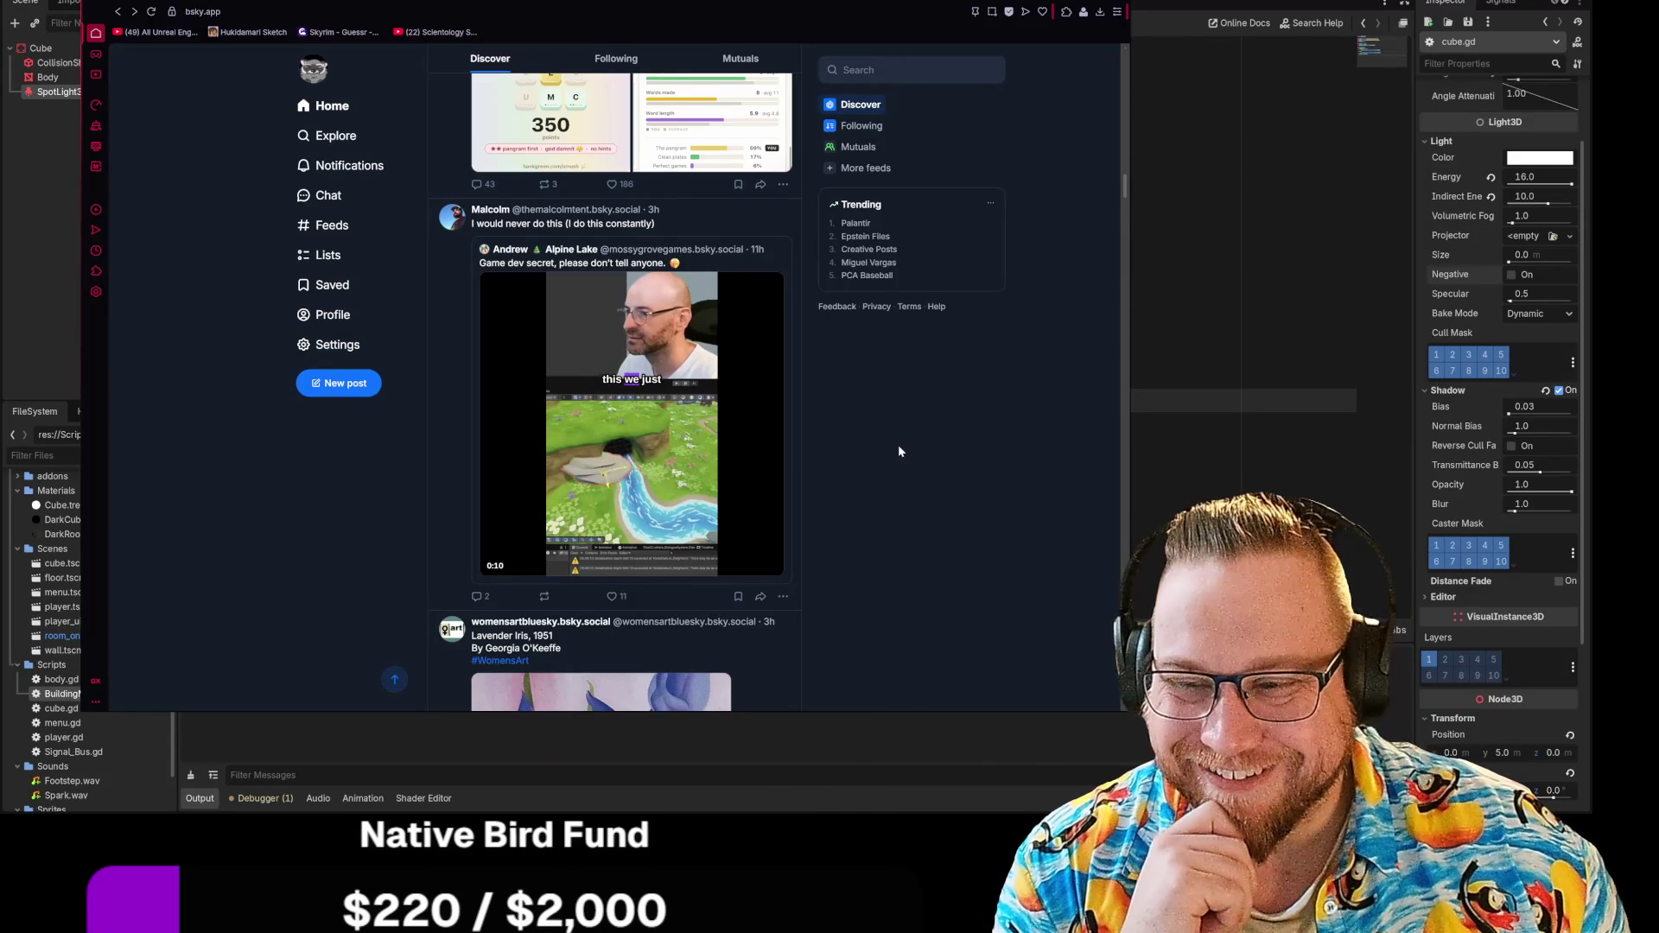
pyautogui.scroll(-4, 905, 436)
pyautogui.scroll(-1, 905, 433)
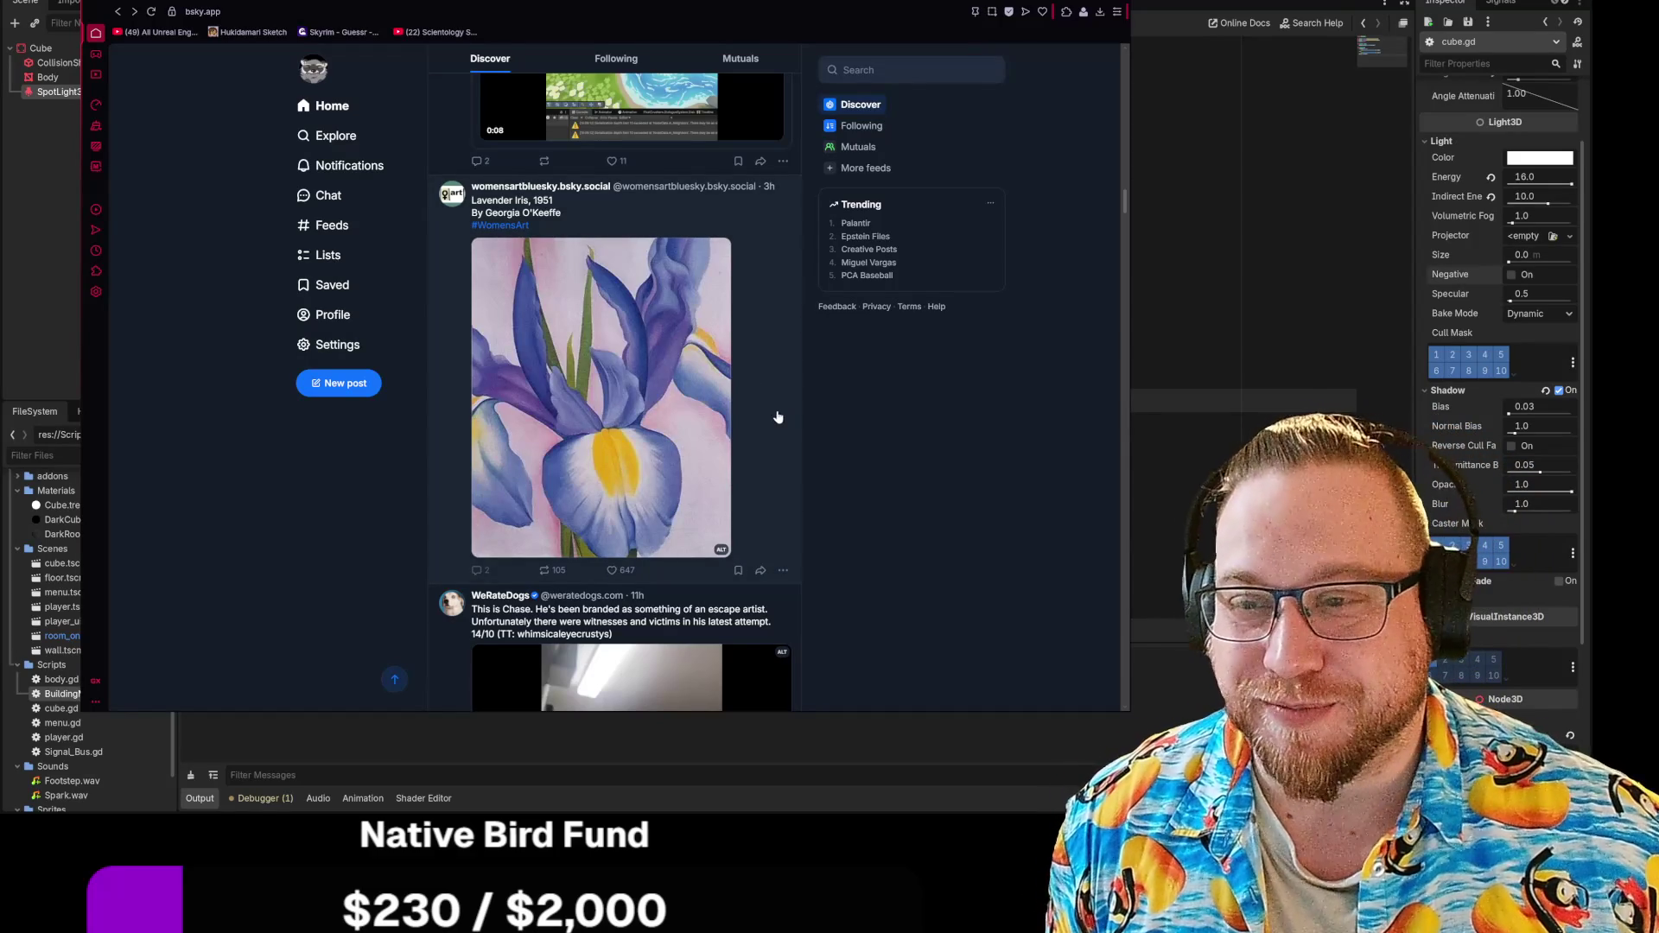
# Step: Scroll down to the Gustav Klimt post and open 'Lady with a Fan' full size
pyautogui.scroll(-4, 872, 436)
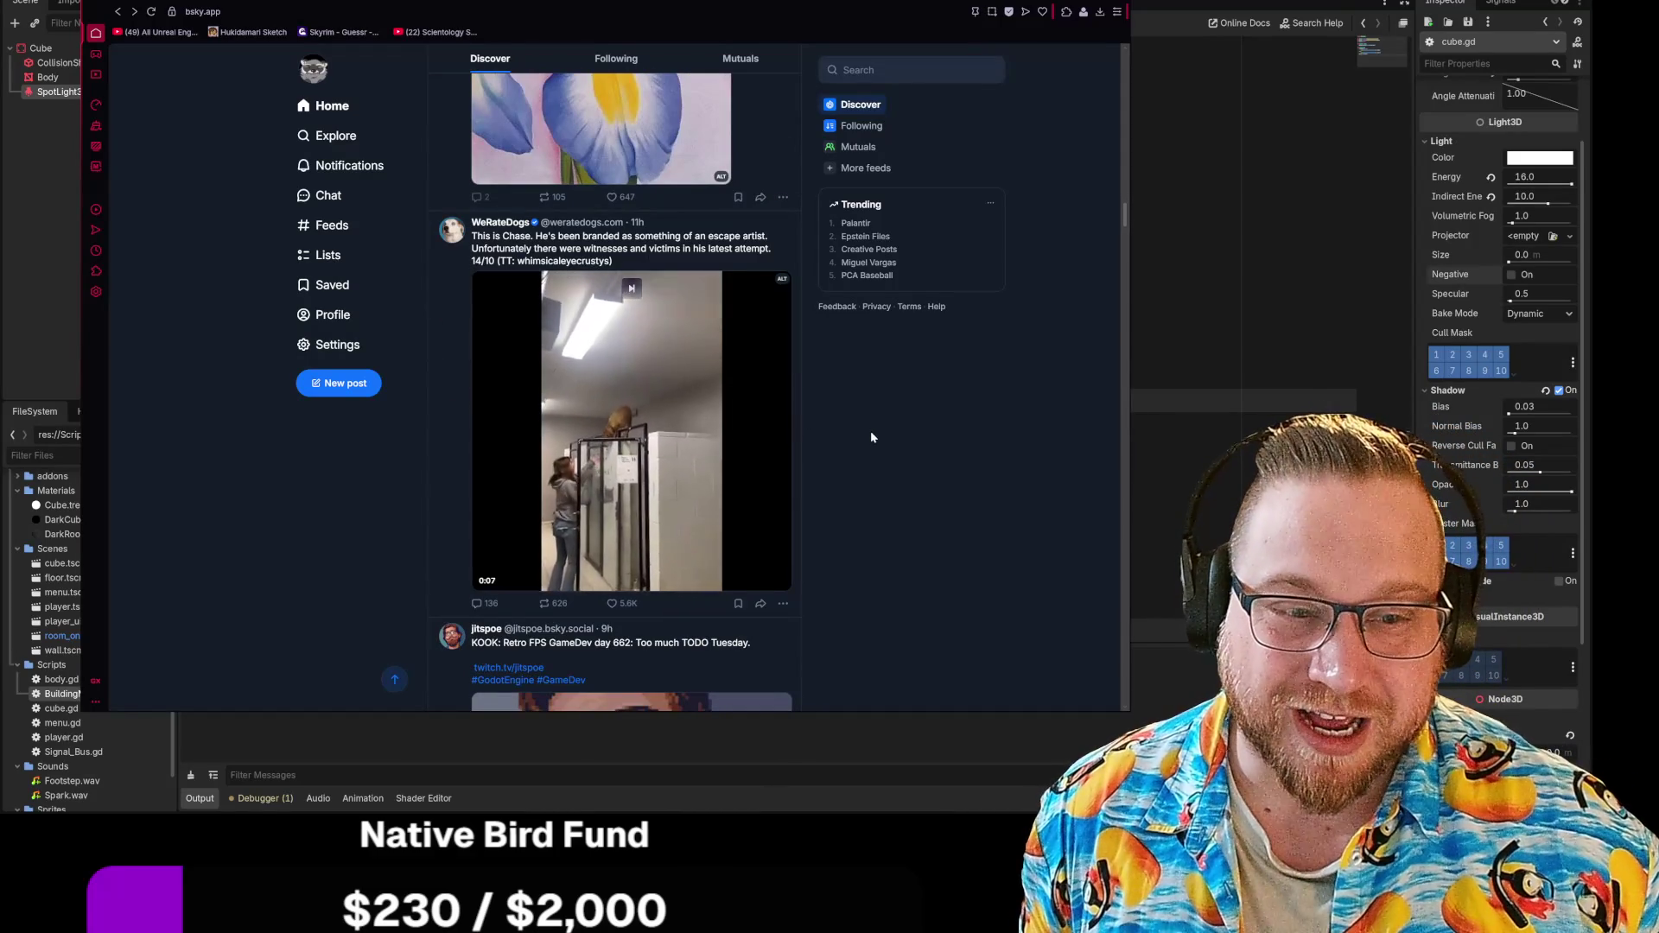
pyautogui.scroll(-1, 868, 435)
pyautogui.scroll(-9, 865, 427)
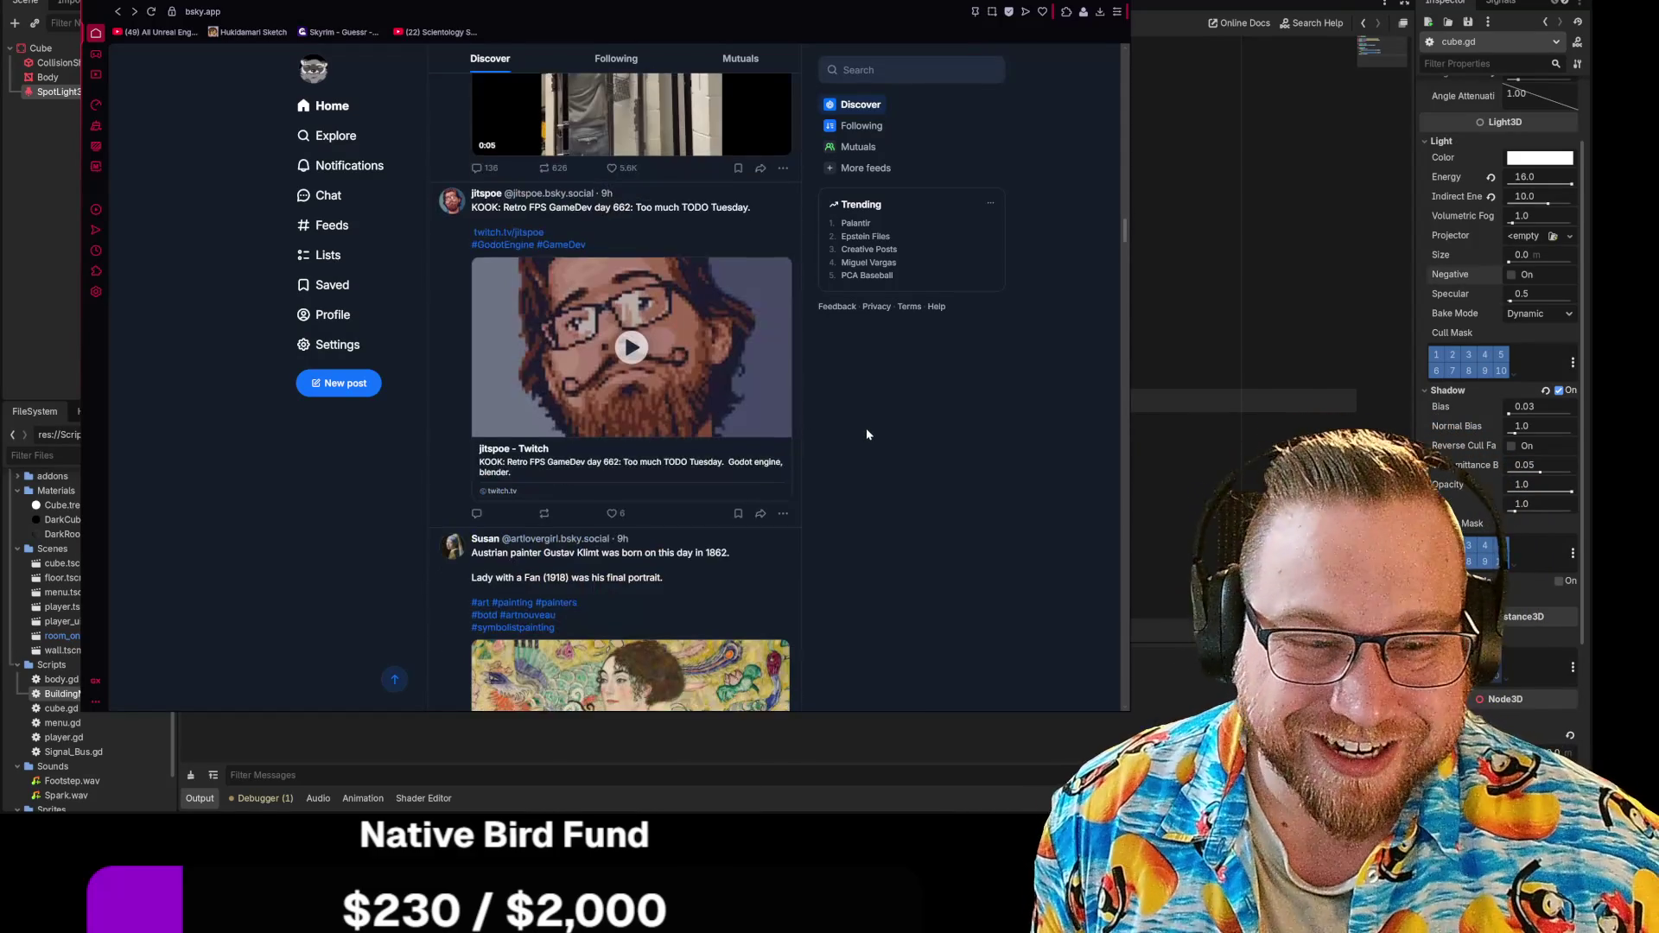
pyautogui.scroll(-1, 873, 429)
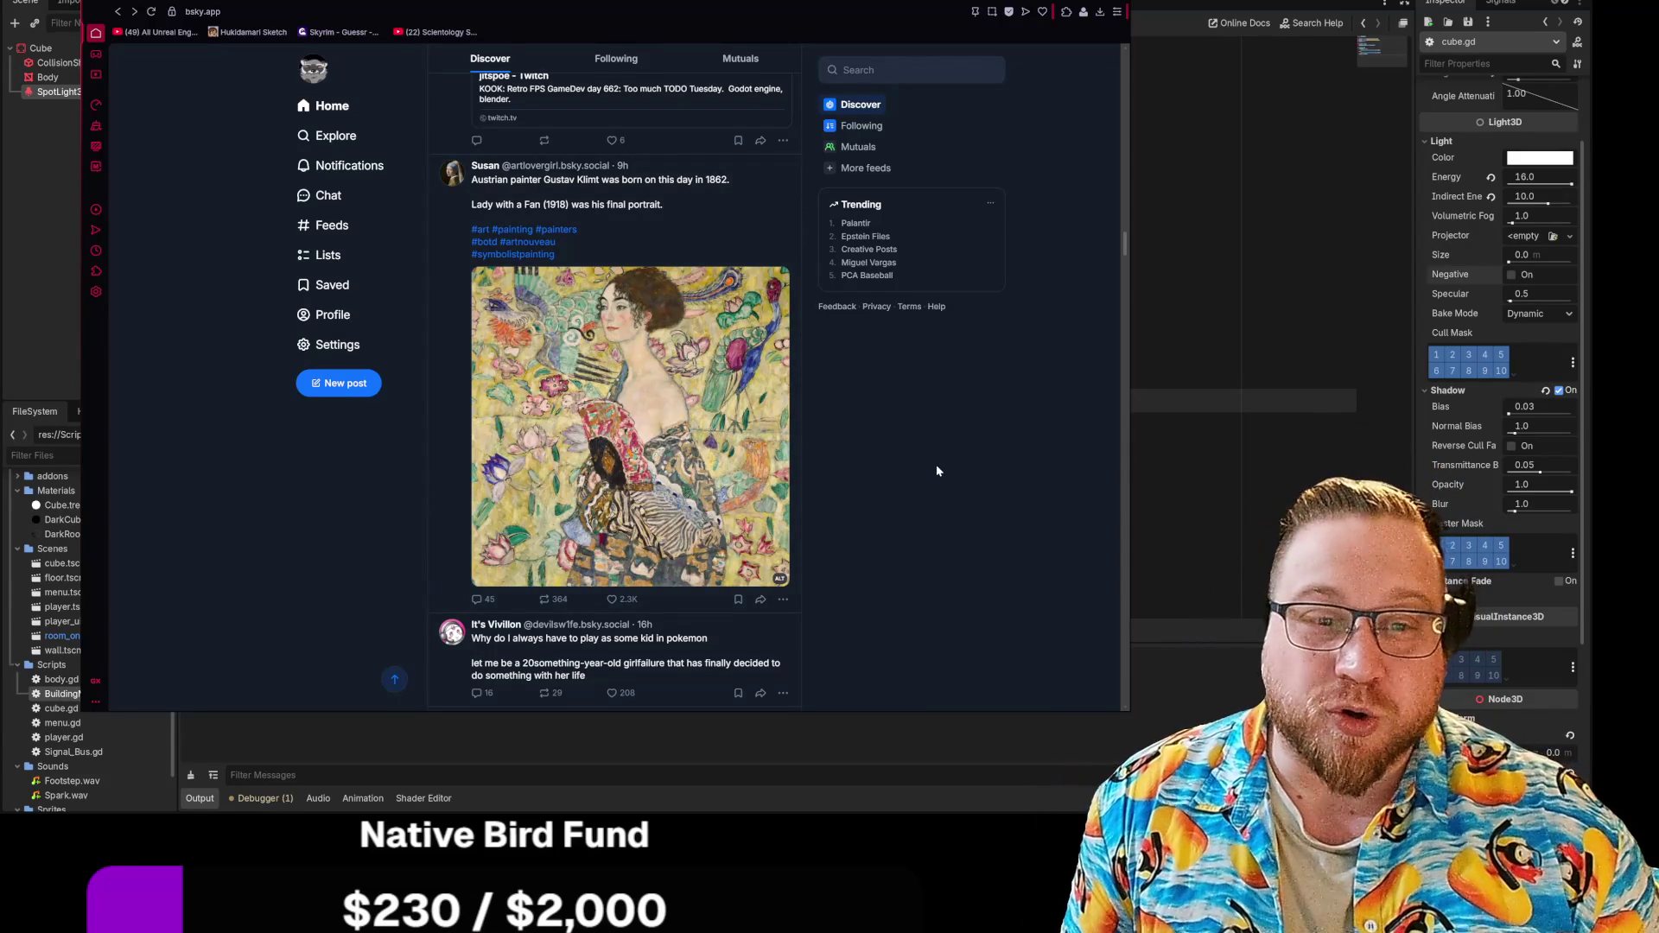
pyautogui.scroll(-1, 934, 467)
pyautogui.click(648, 376)
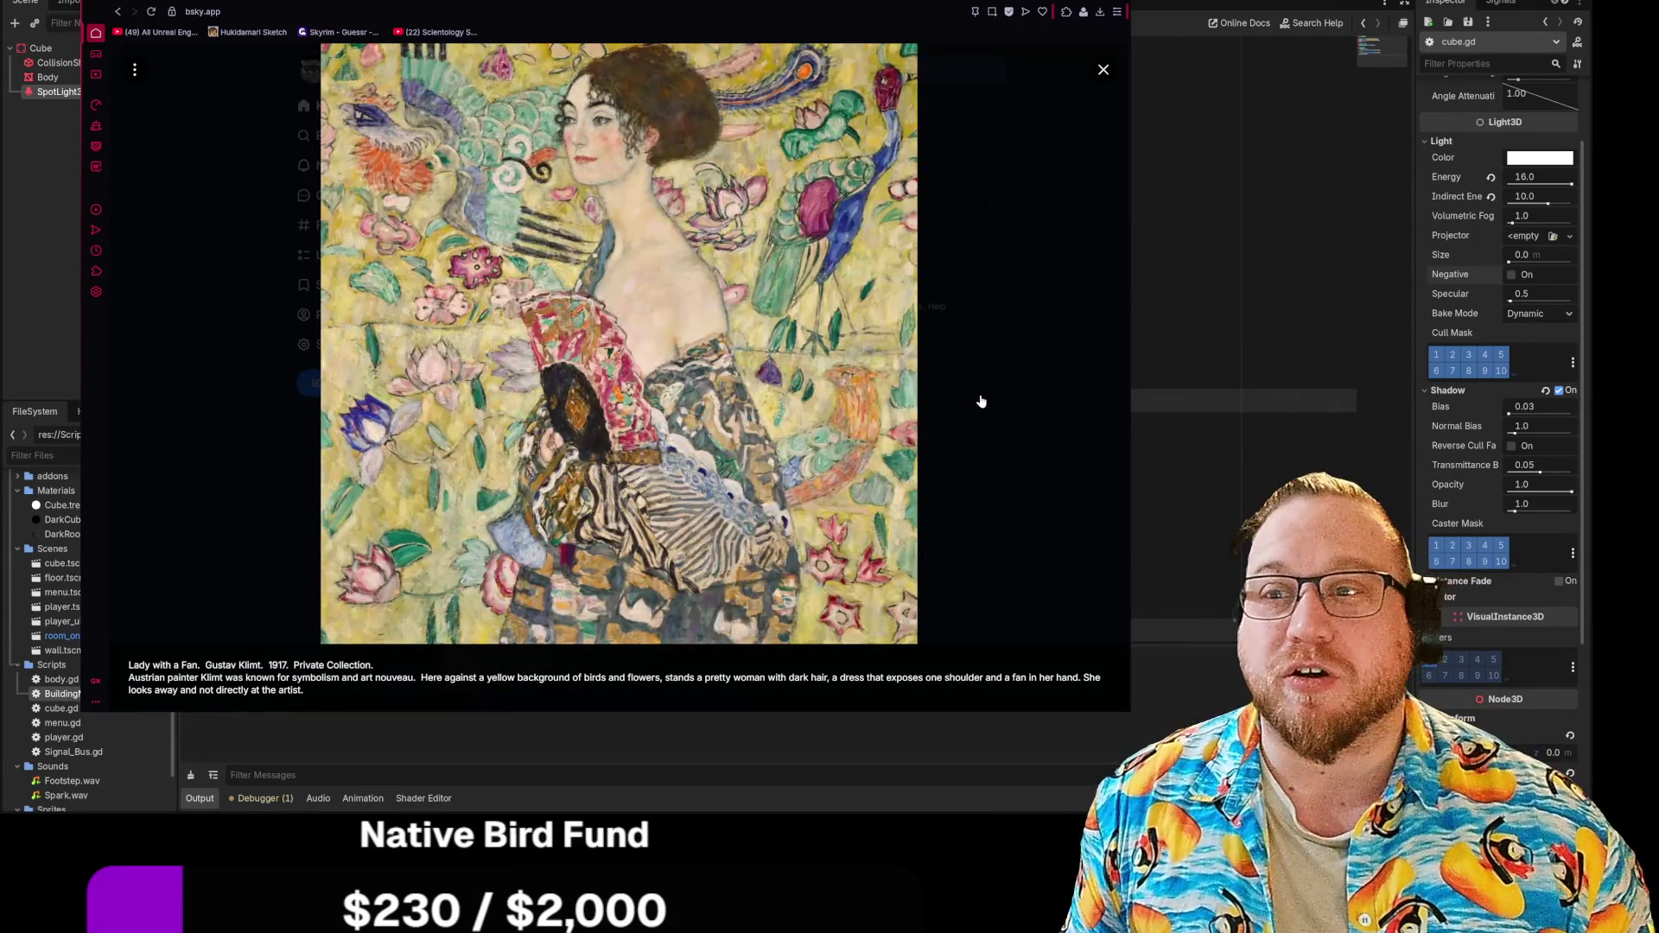
# Step: Make the browser window taller and close the full-size Klimt painting to return to the feed
pyautogui.moveTo(1102, 710); pyautogui.dragTo(1102, 767)
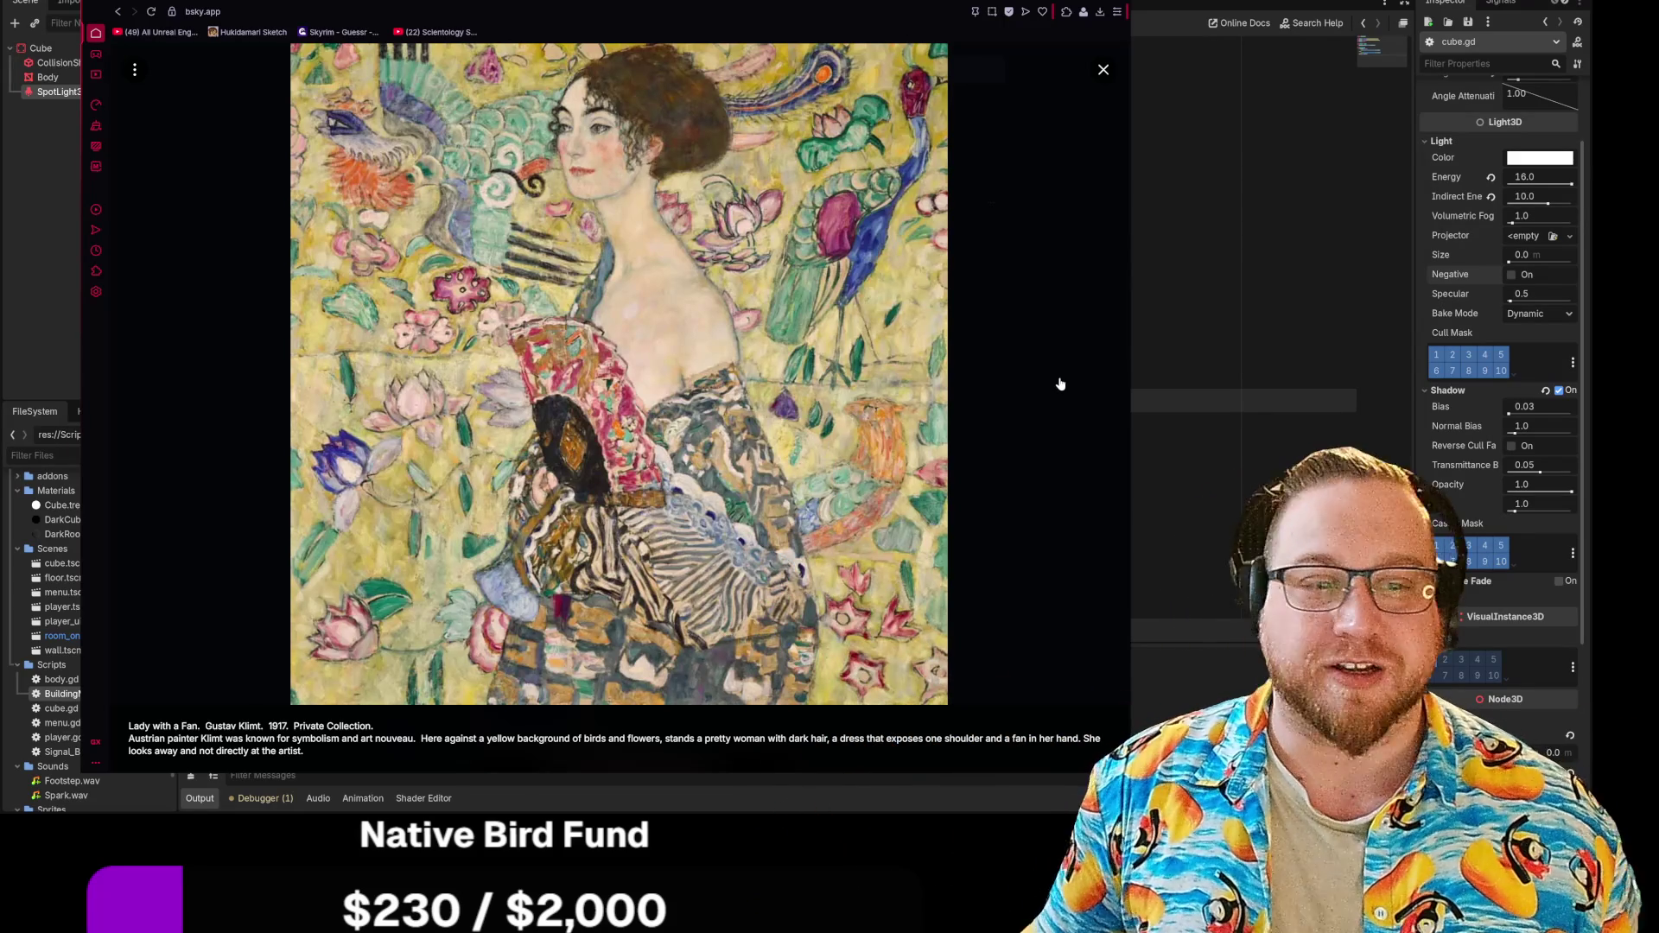
pyautogui.click(1035, 357)
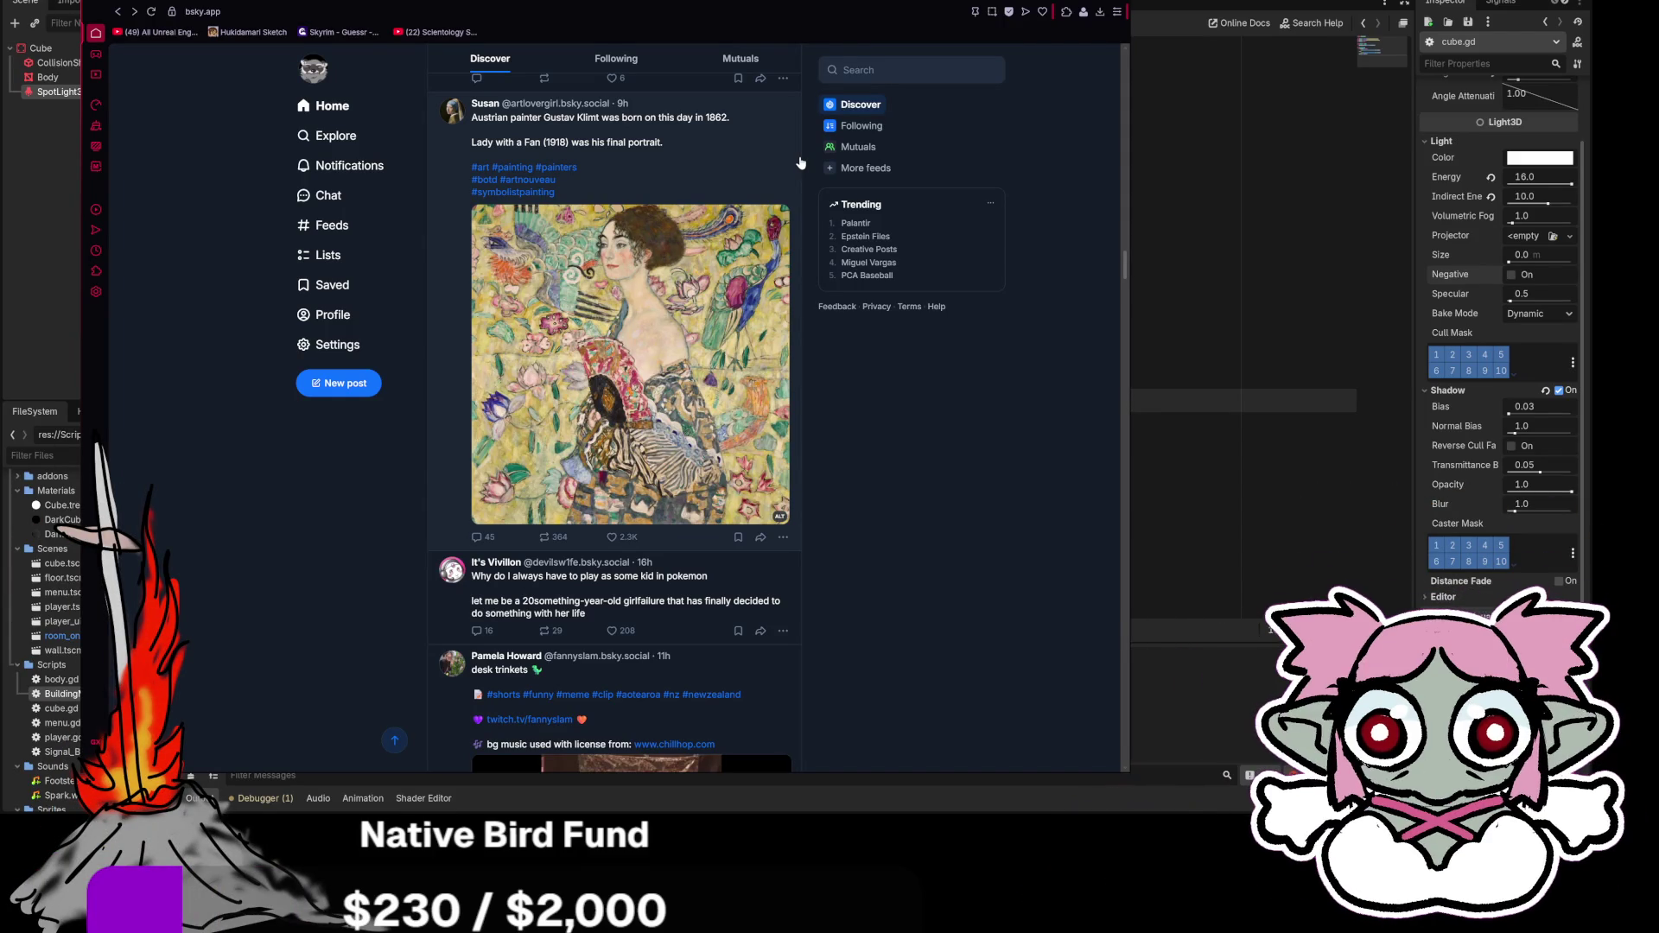
# Step: Scroll down the Discover feed and view the bike meme image full size
pyautogui.scroll(-6, 914, 318)
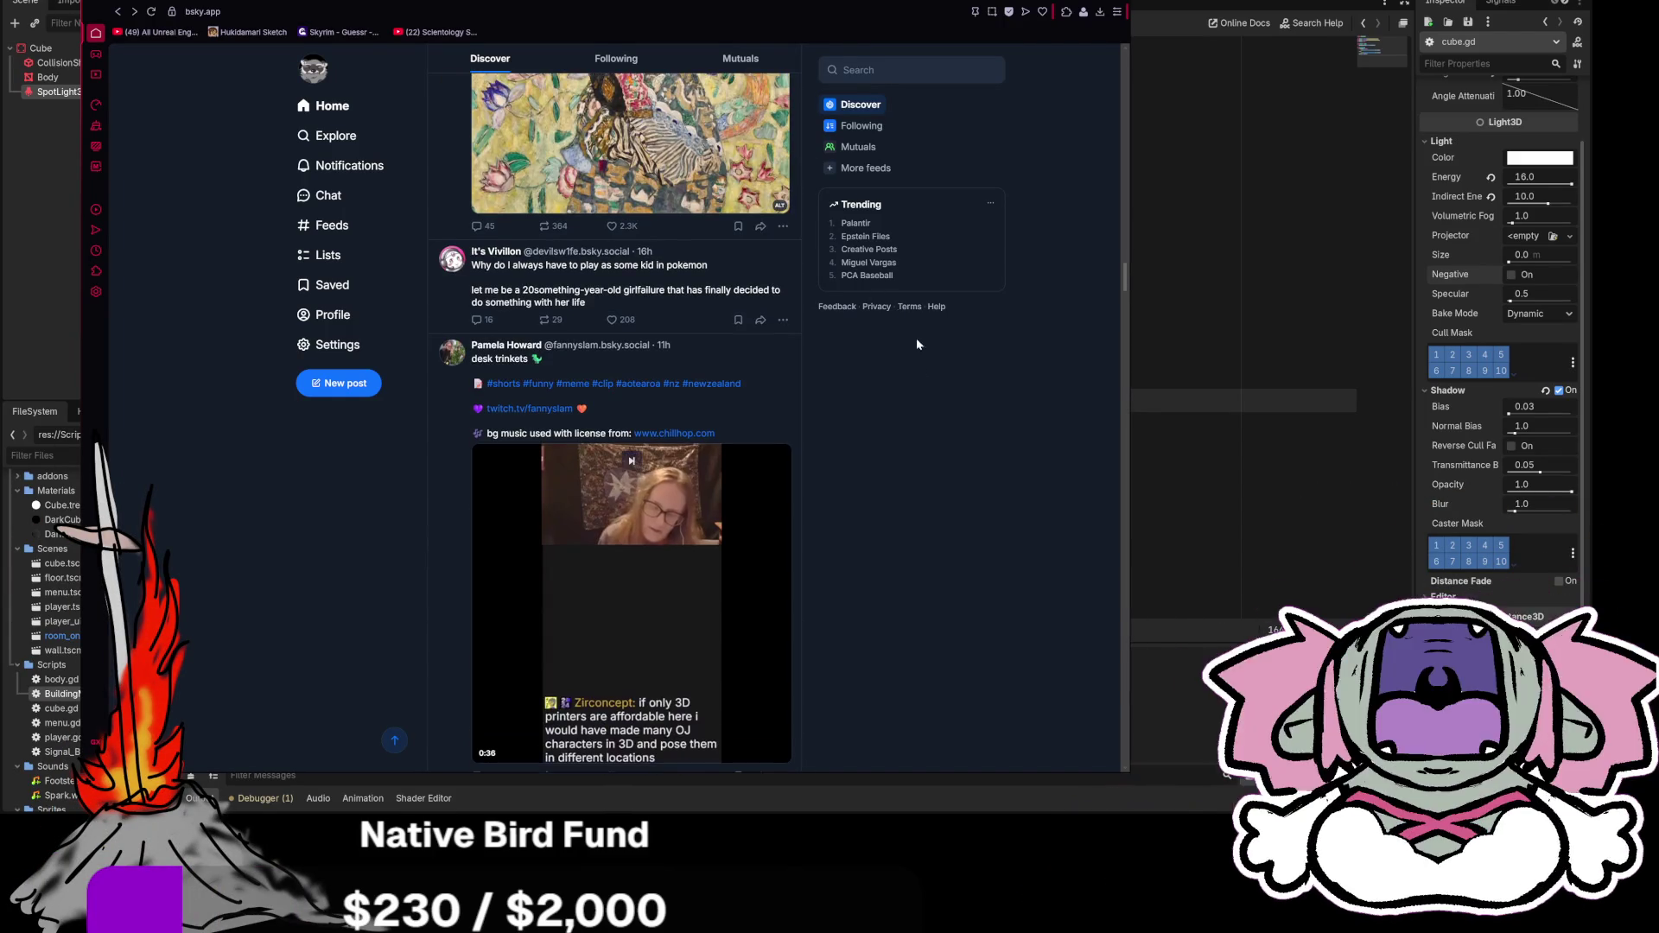
pyautogui.scroll(-12, 946, 442)
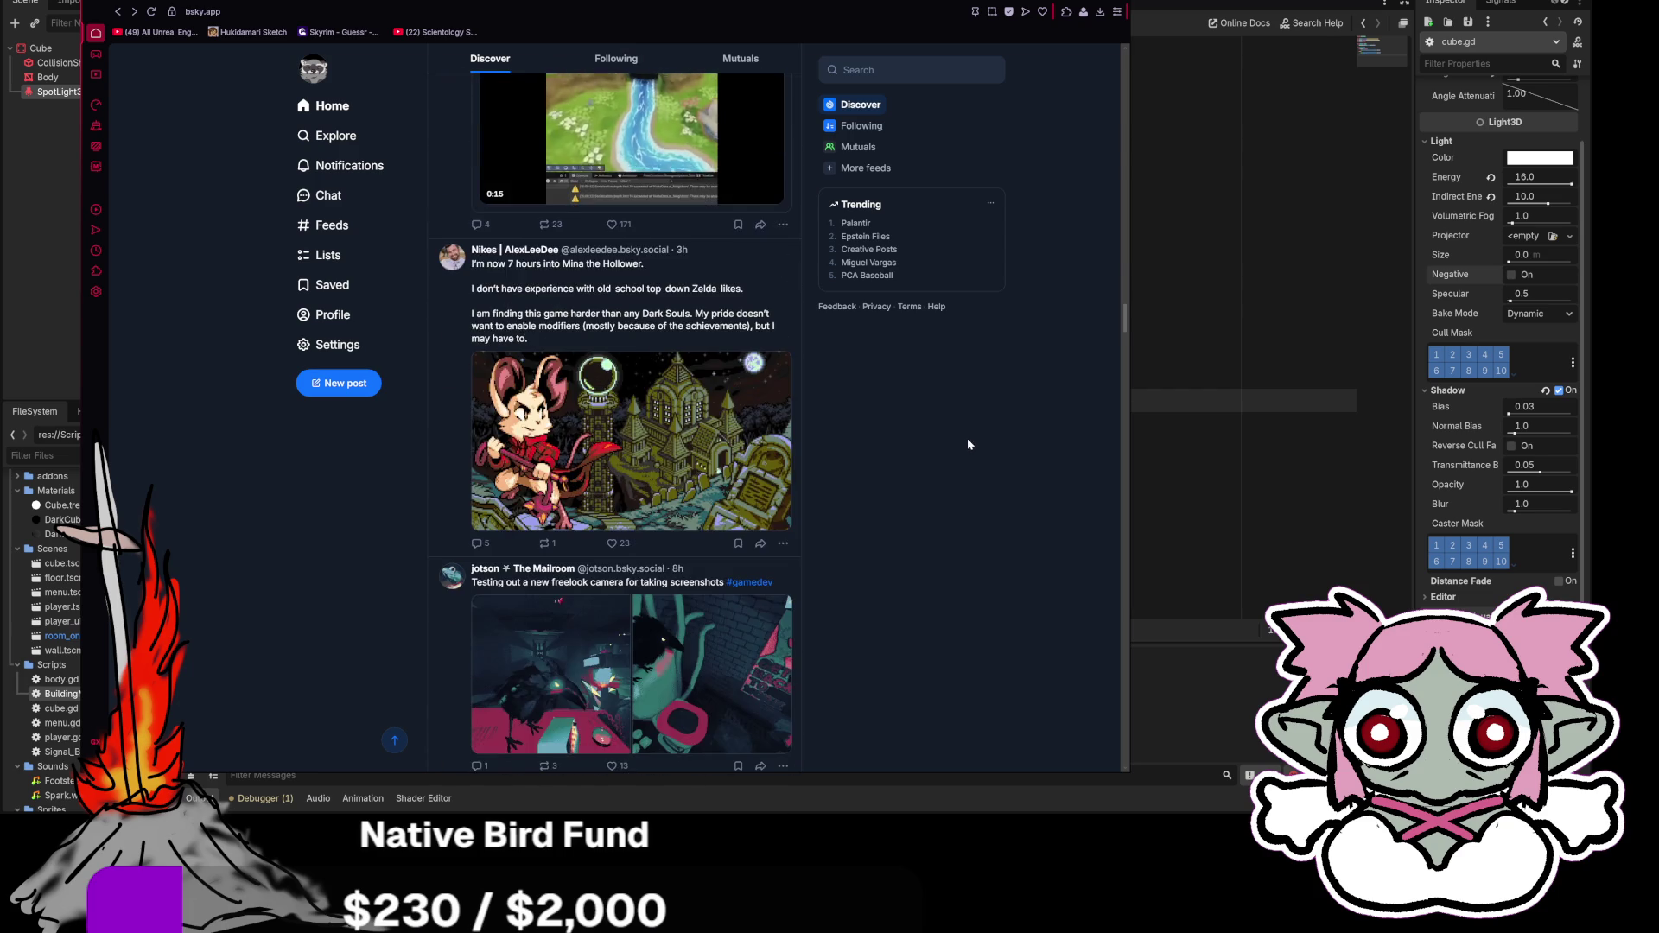
pyautogui.scroll(-2, 964, 438)
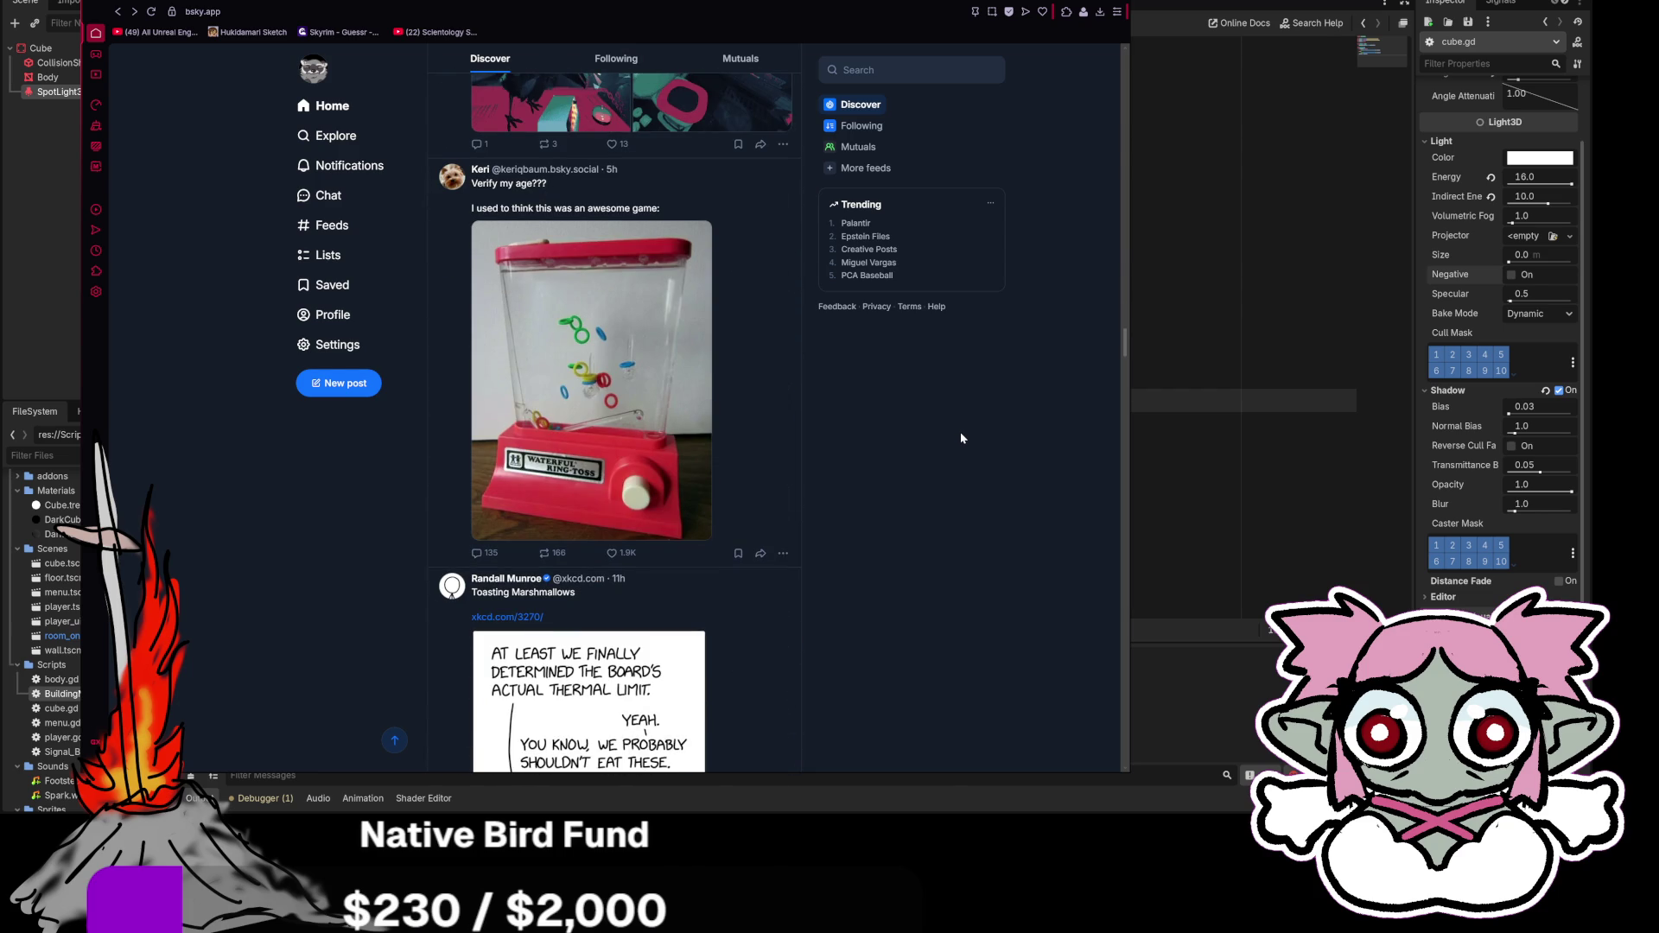
pyautogui.scroll(-7, 960, 437)
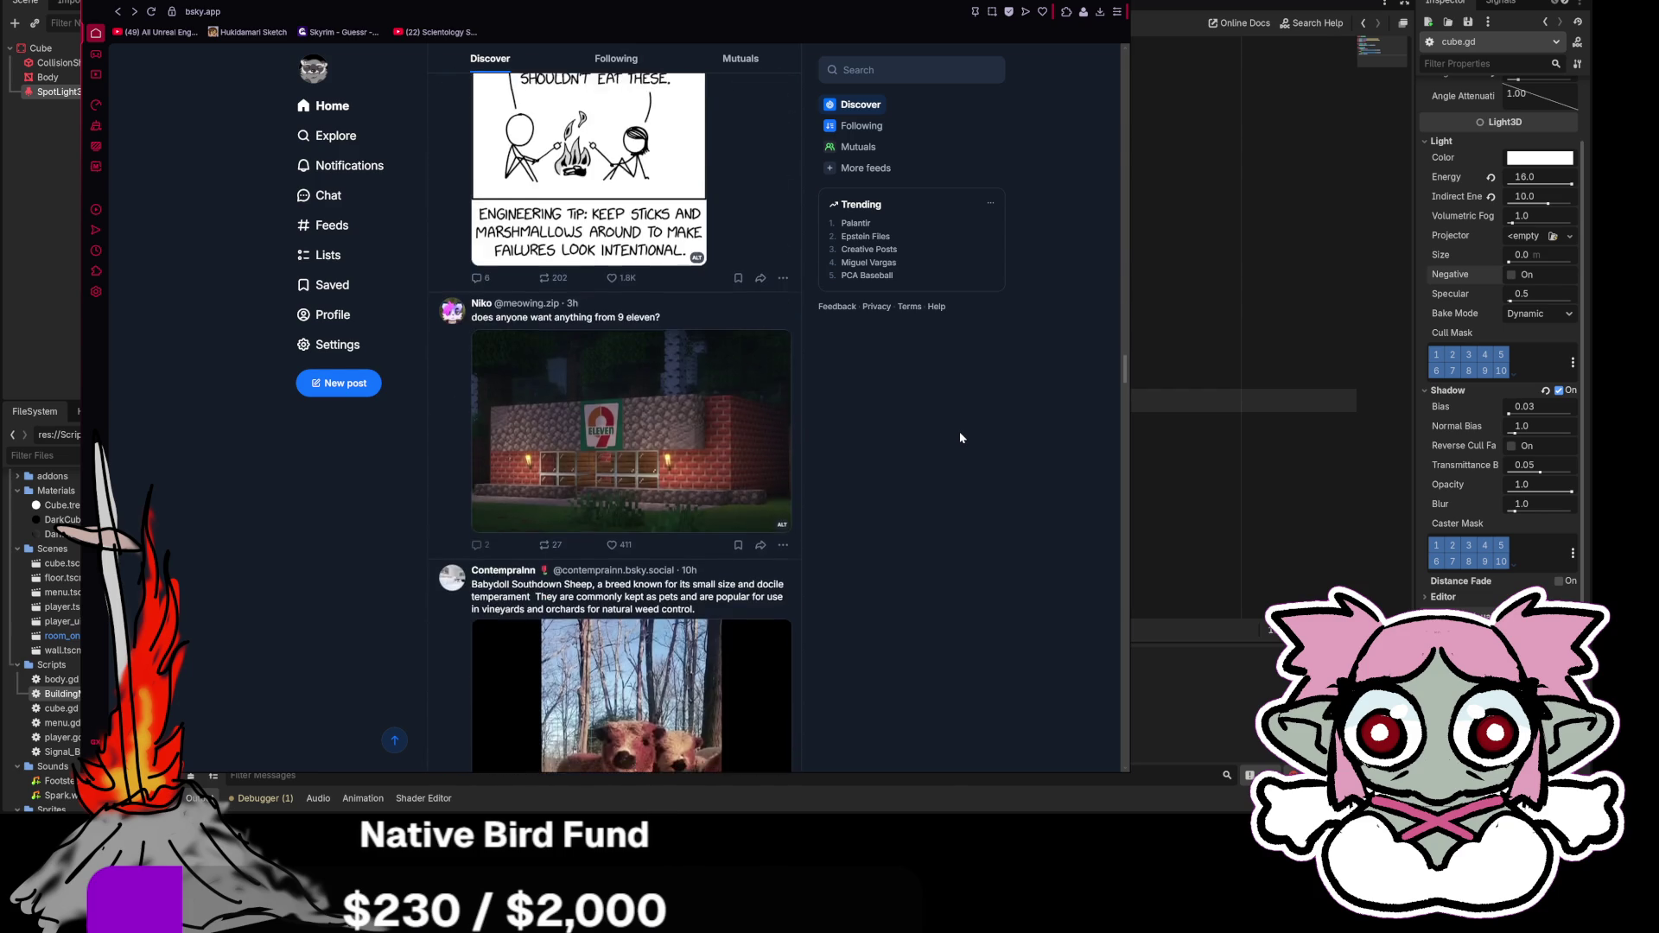
pyautogui.scroll(-4, 959, 435)
pyautogui.scroll(-2, 959, 434)
pyautogui.scroll(2, 957, 434)
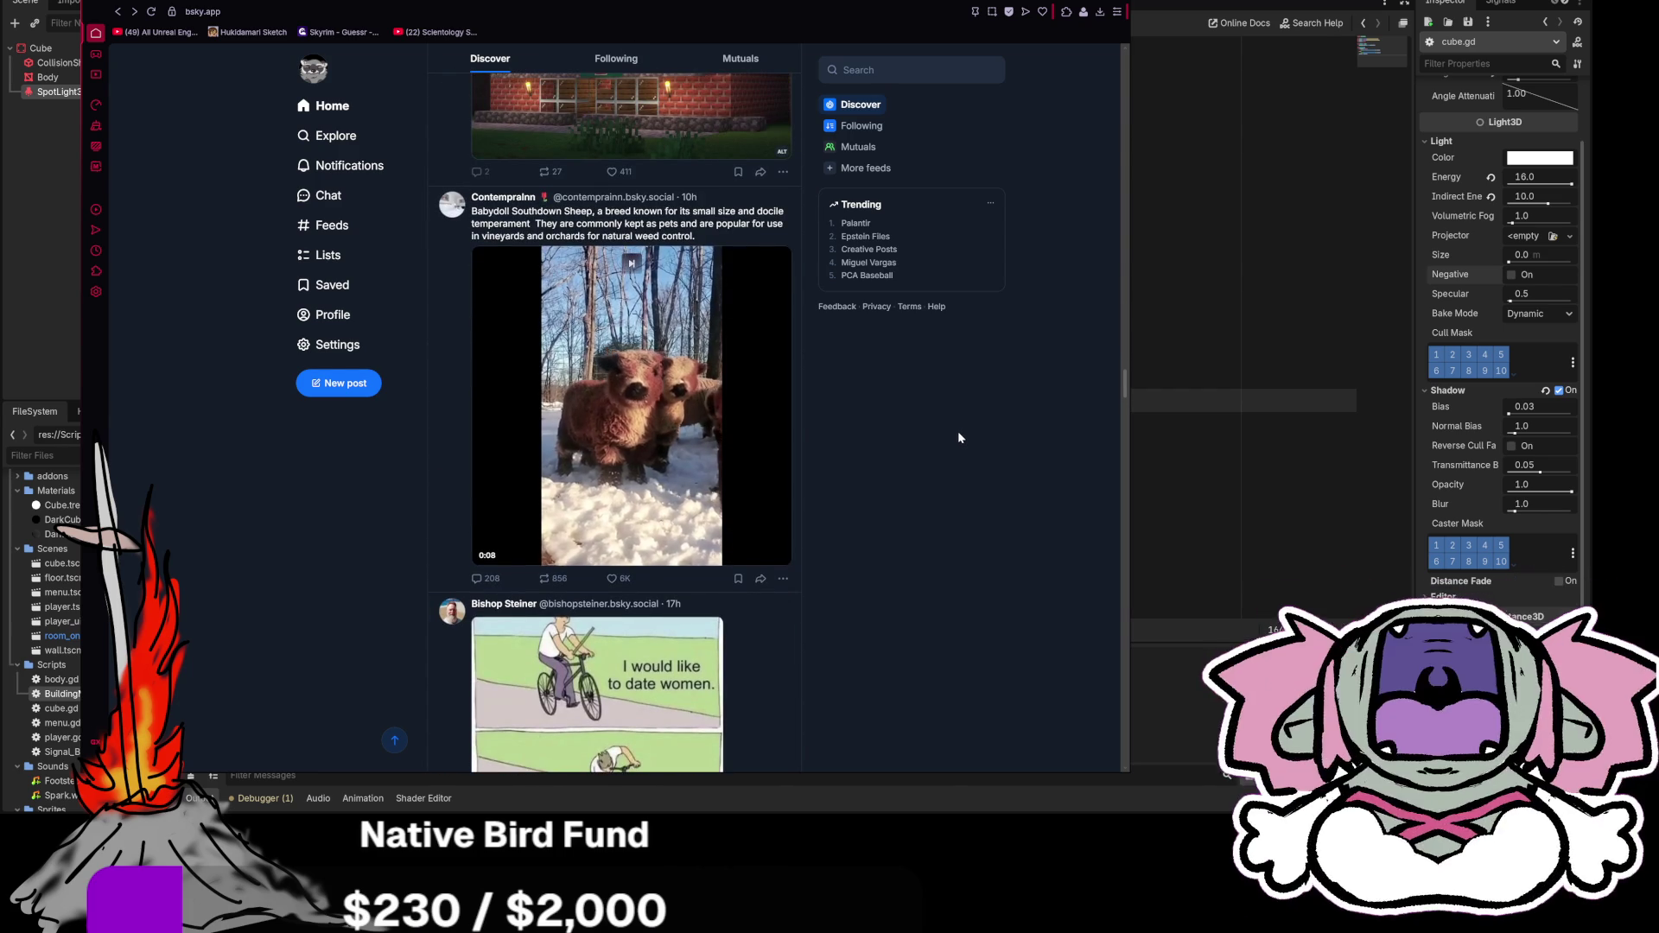
pyautogui.scroll(-4, 957, 438)
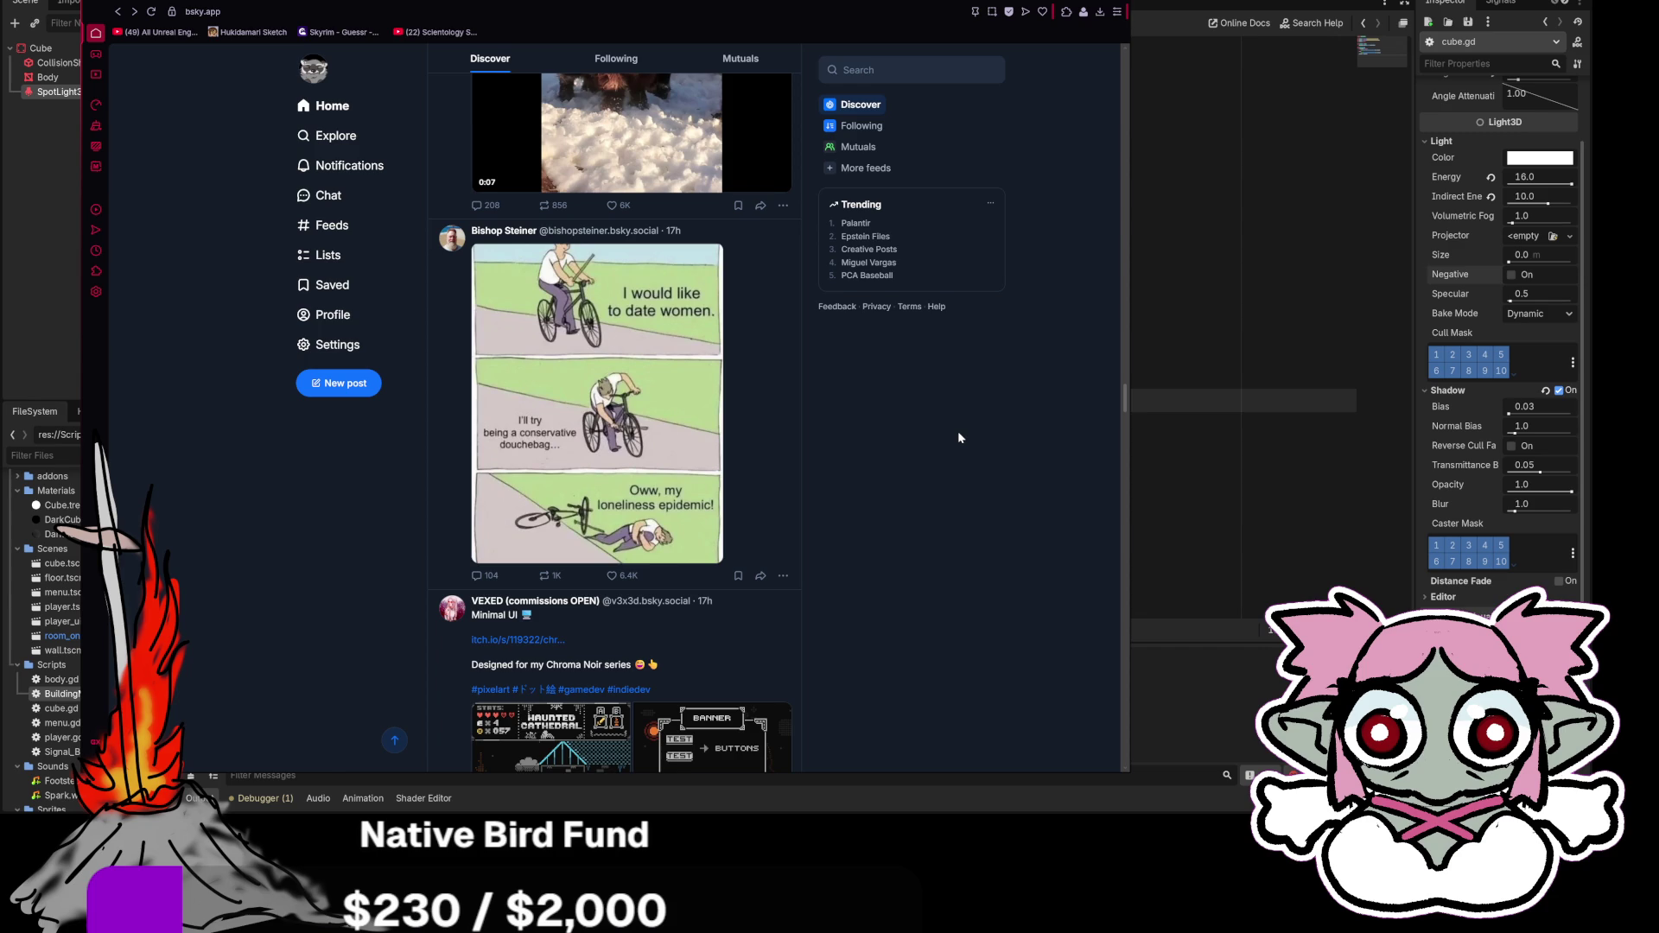
pyautogui.scroll(-20, 958, 438)
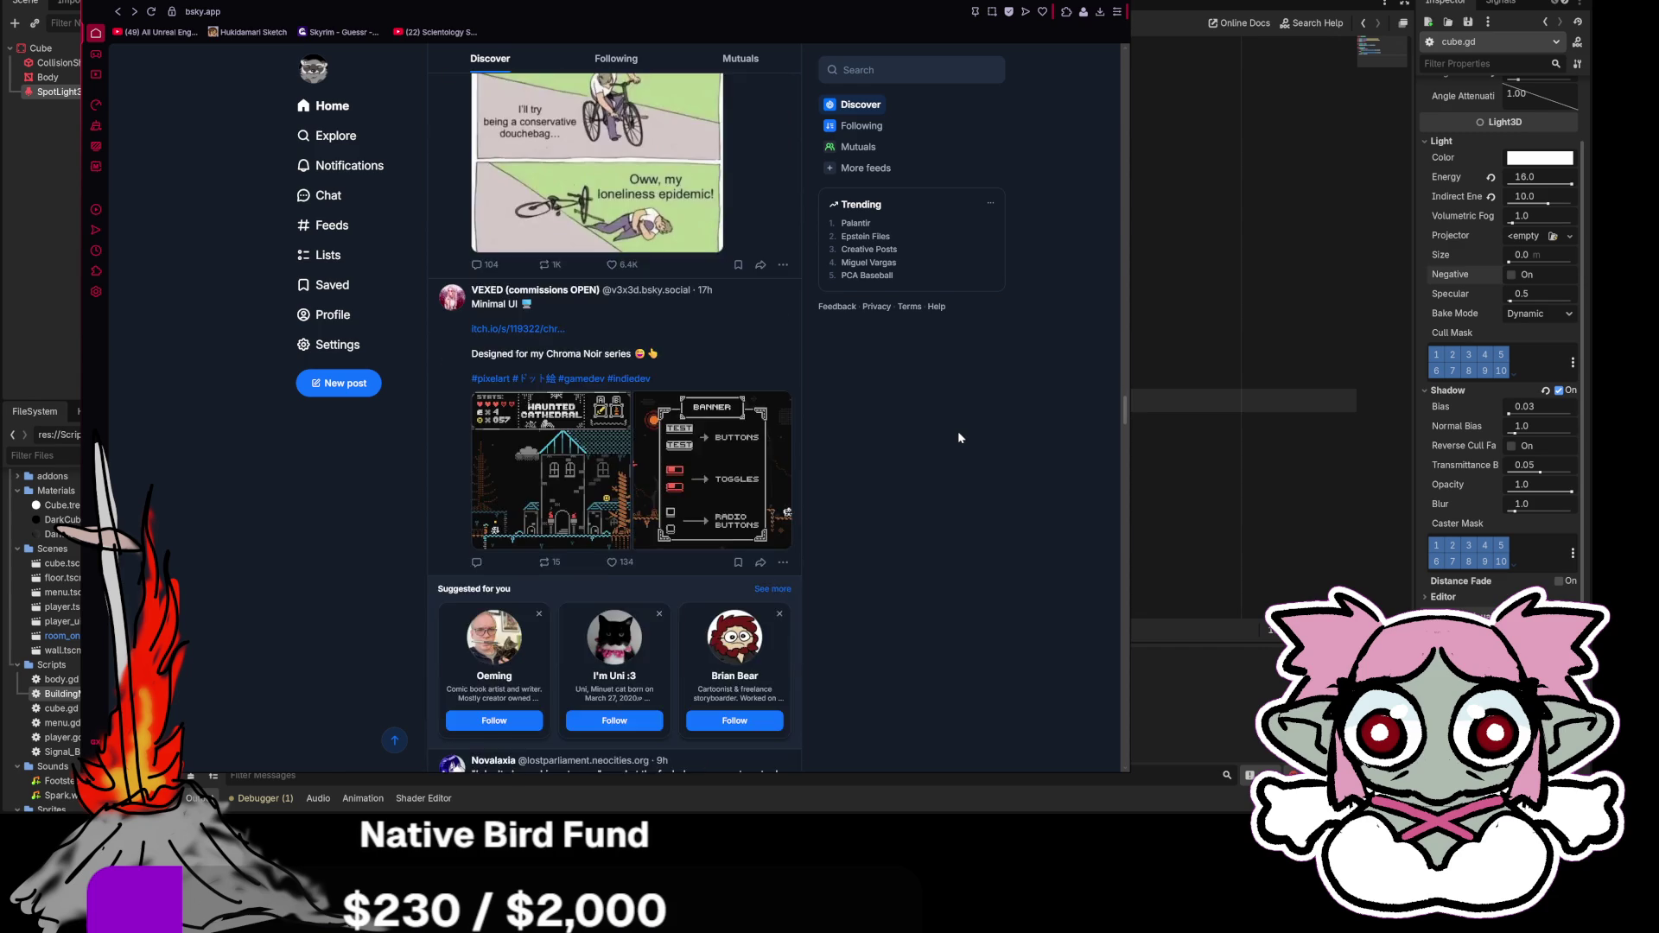
pyautogui.scroll(-20, 958, 438)
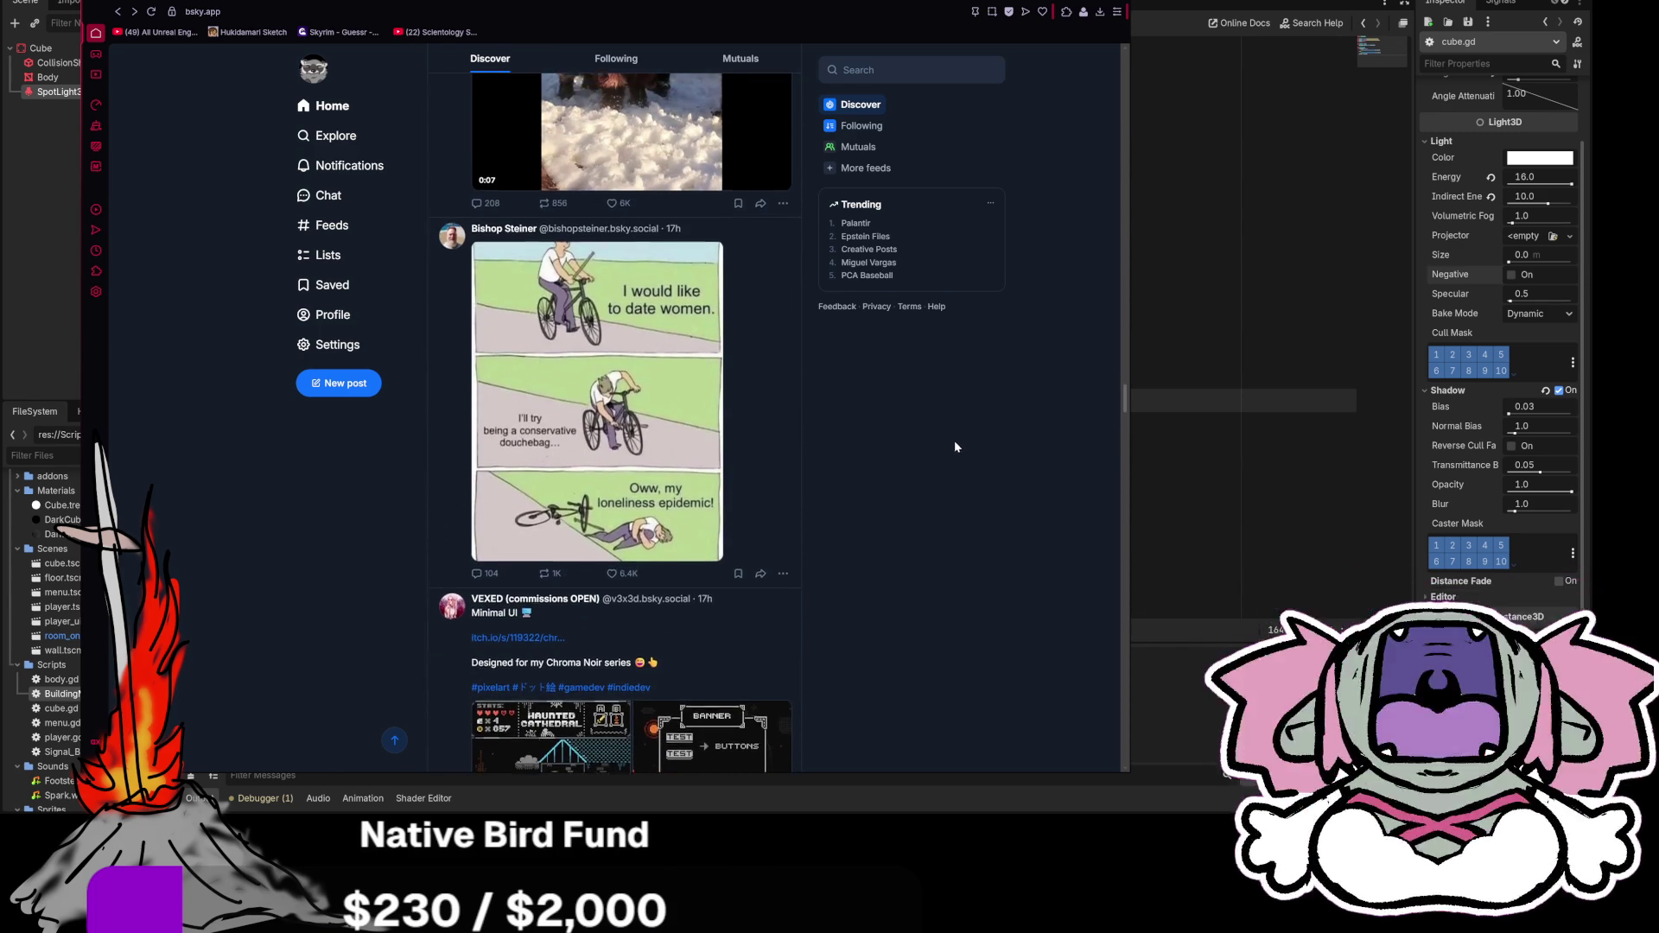
pyautogui.click(596, 346)
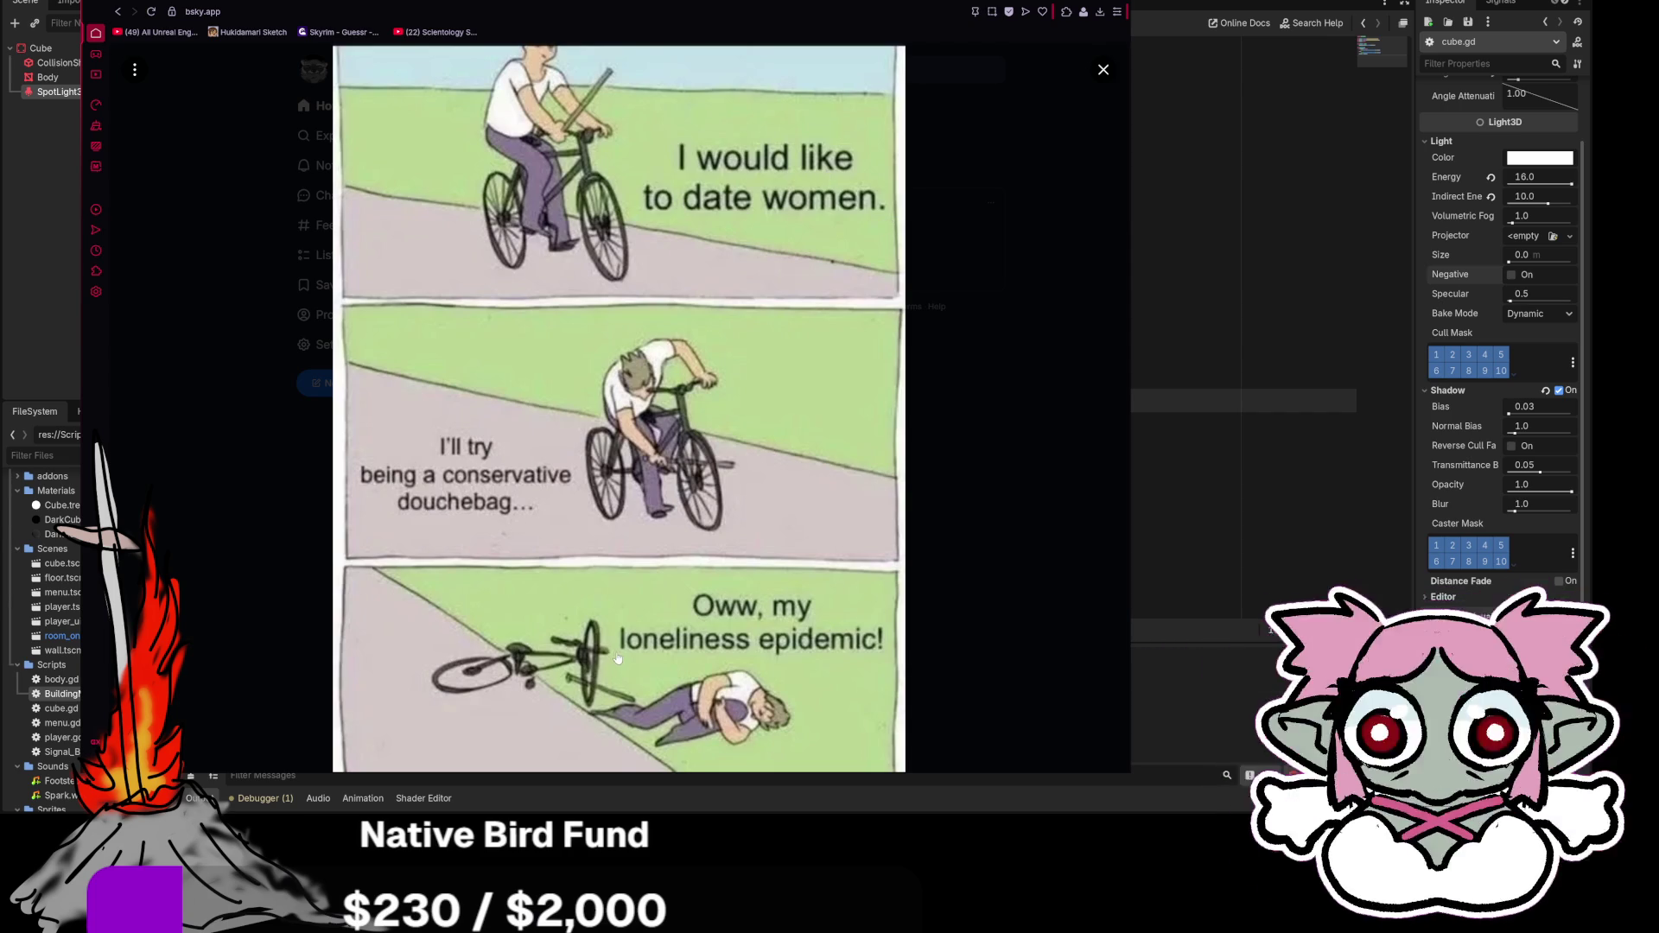
pyautogui.click(1028, 469)
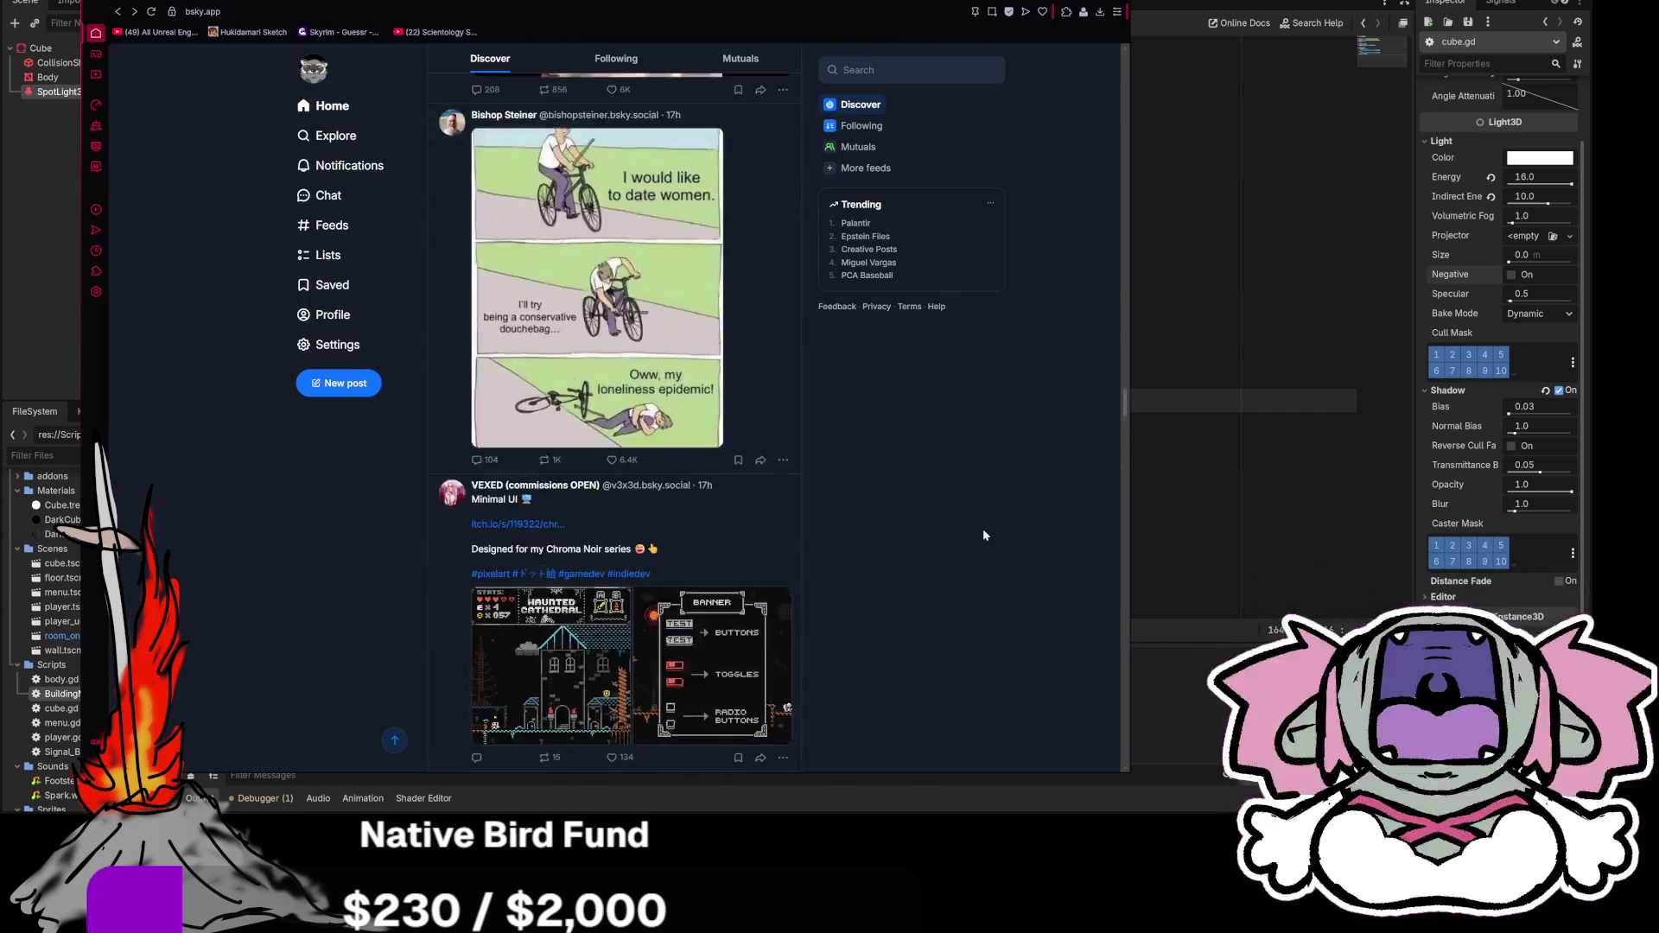
# Step: Open the WeRateDogs black puppy photo full size, then narrow the browser window
pyautogui.scroll(-7, 987, 521)
pyautogui.scroll(3, 994, 515)
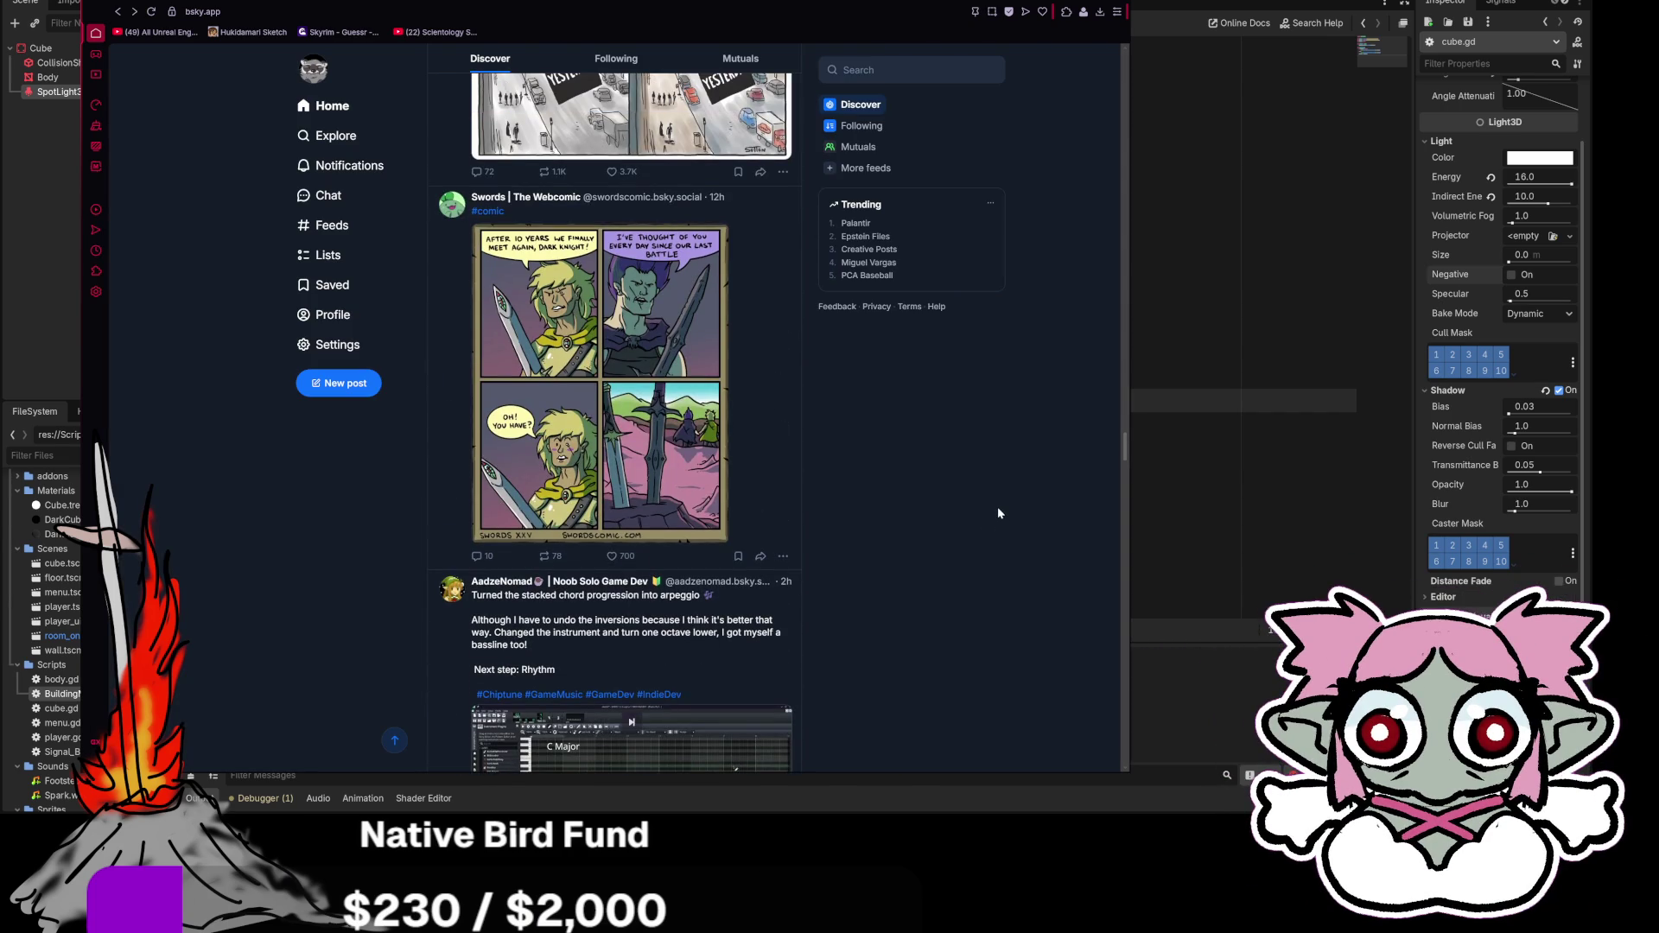
pyautogui.scroll(-10, 983, 505)
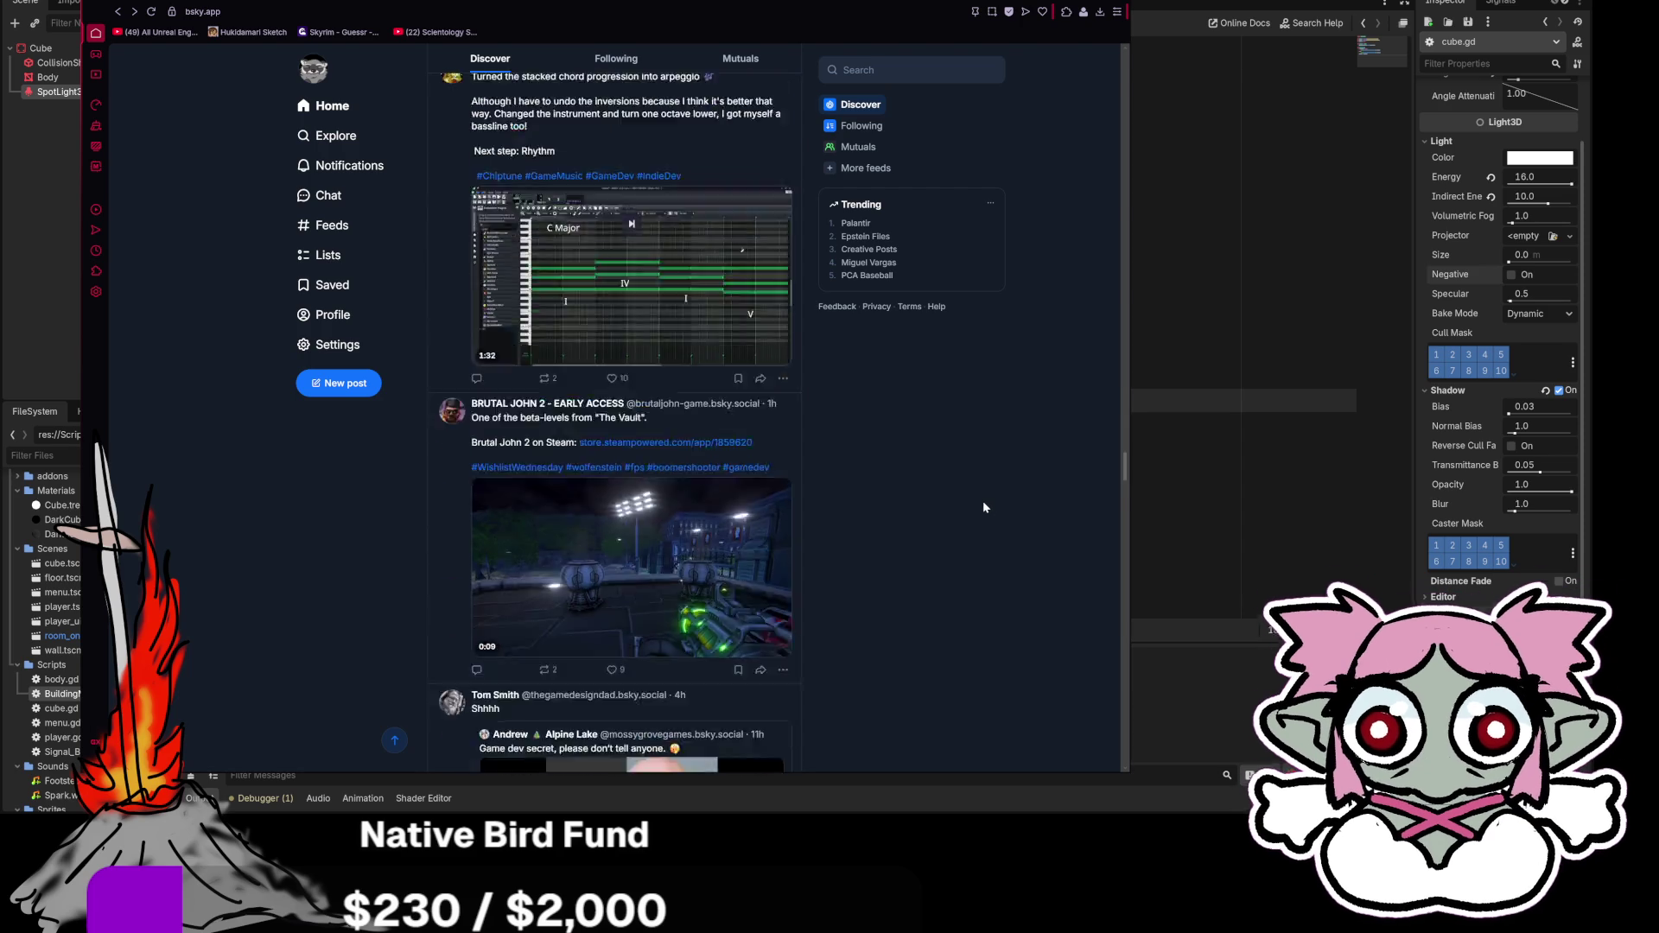
pyautogui.scroll(-10, 984, 497)
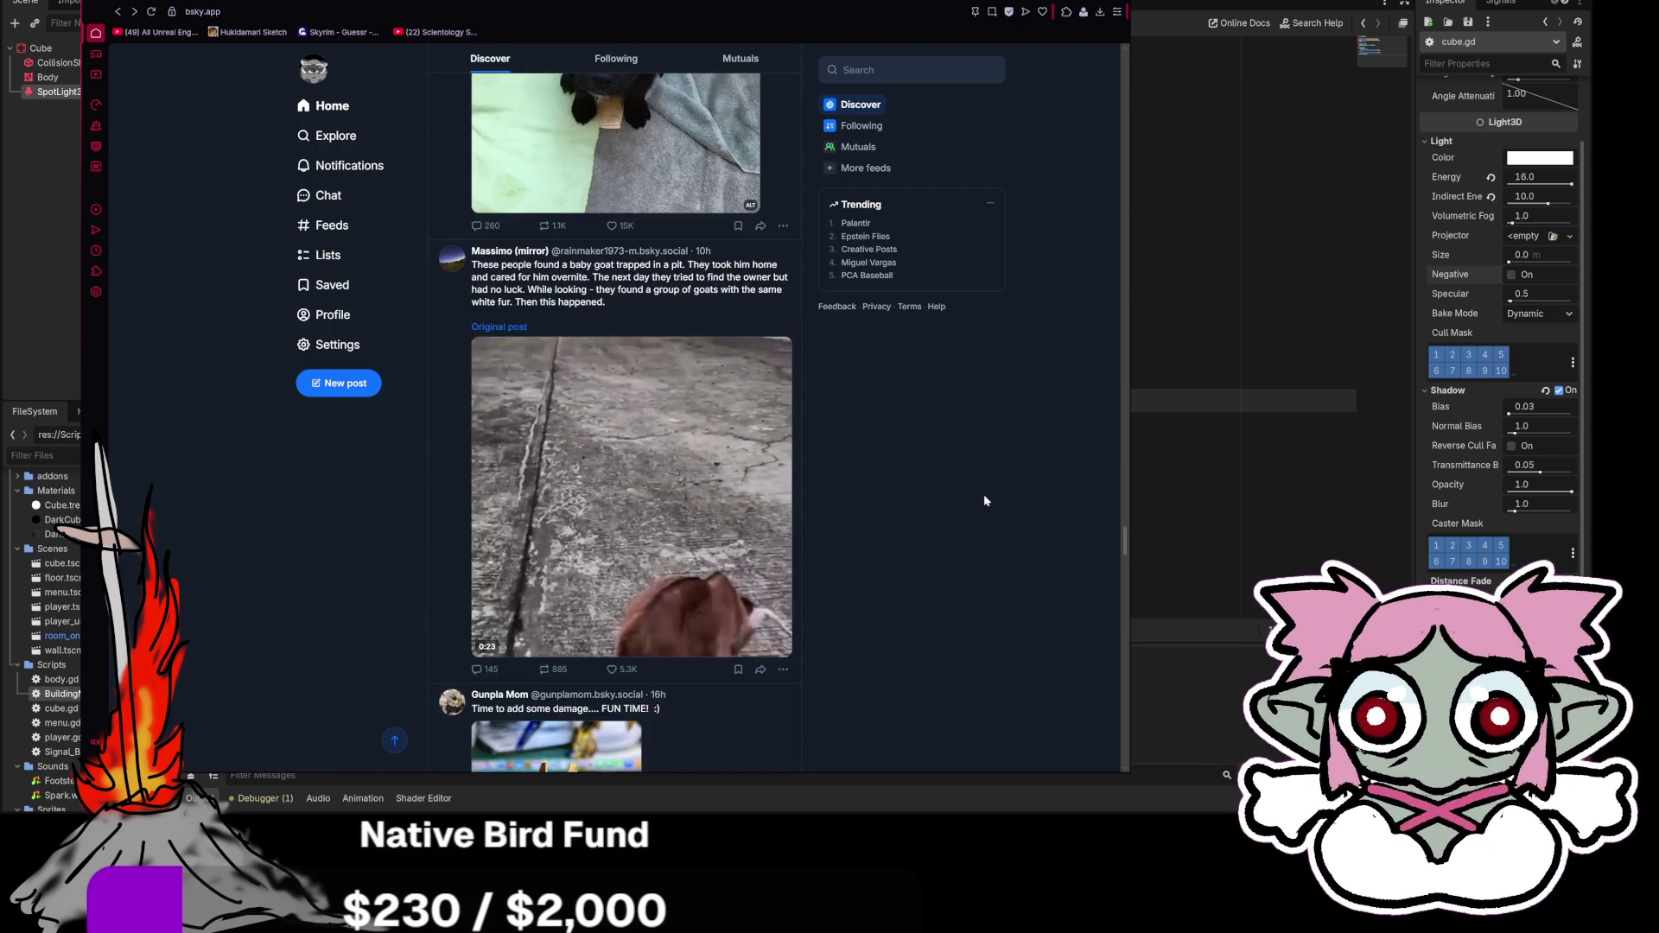
pyautogui.scroll(4, 885, 476)
pyautogui.click(674, 406)
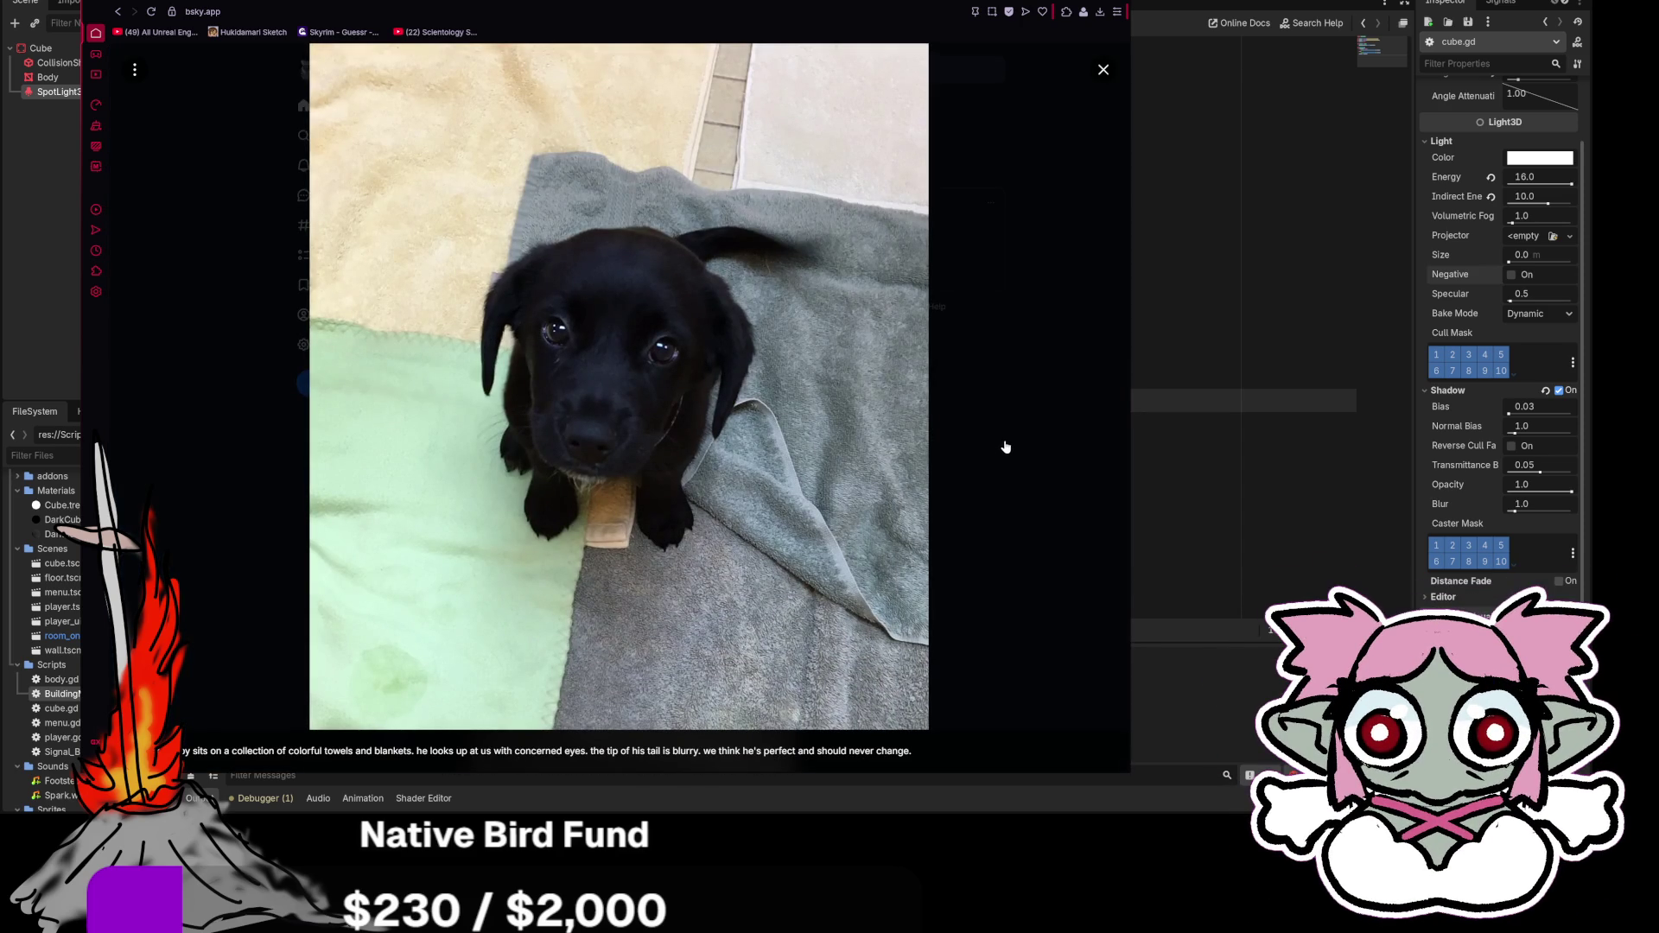
pyautogui.click(1004, 446)
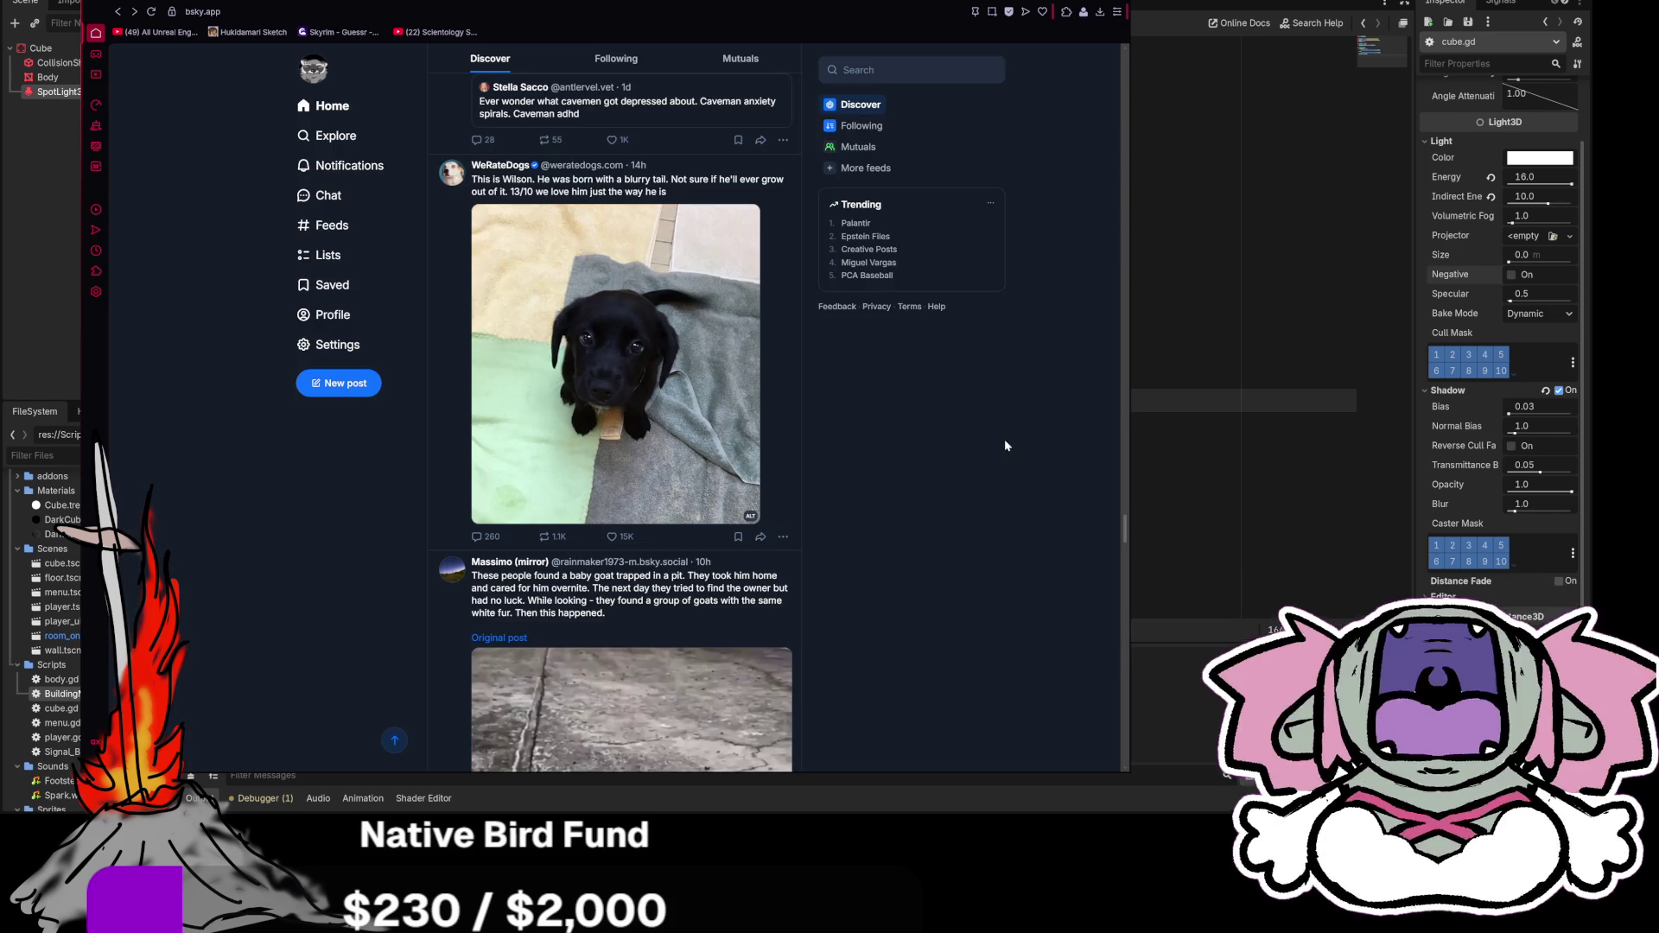
pyautogui.click(609, 379)
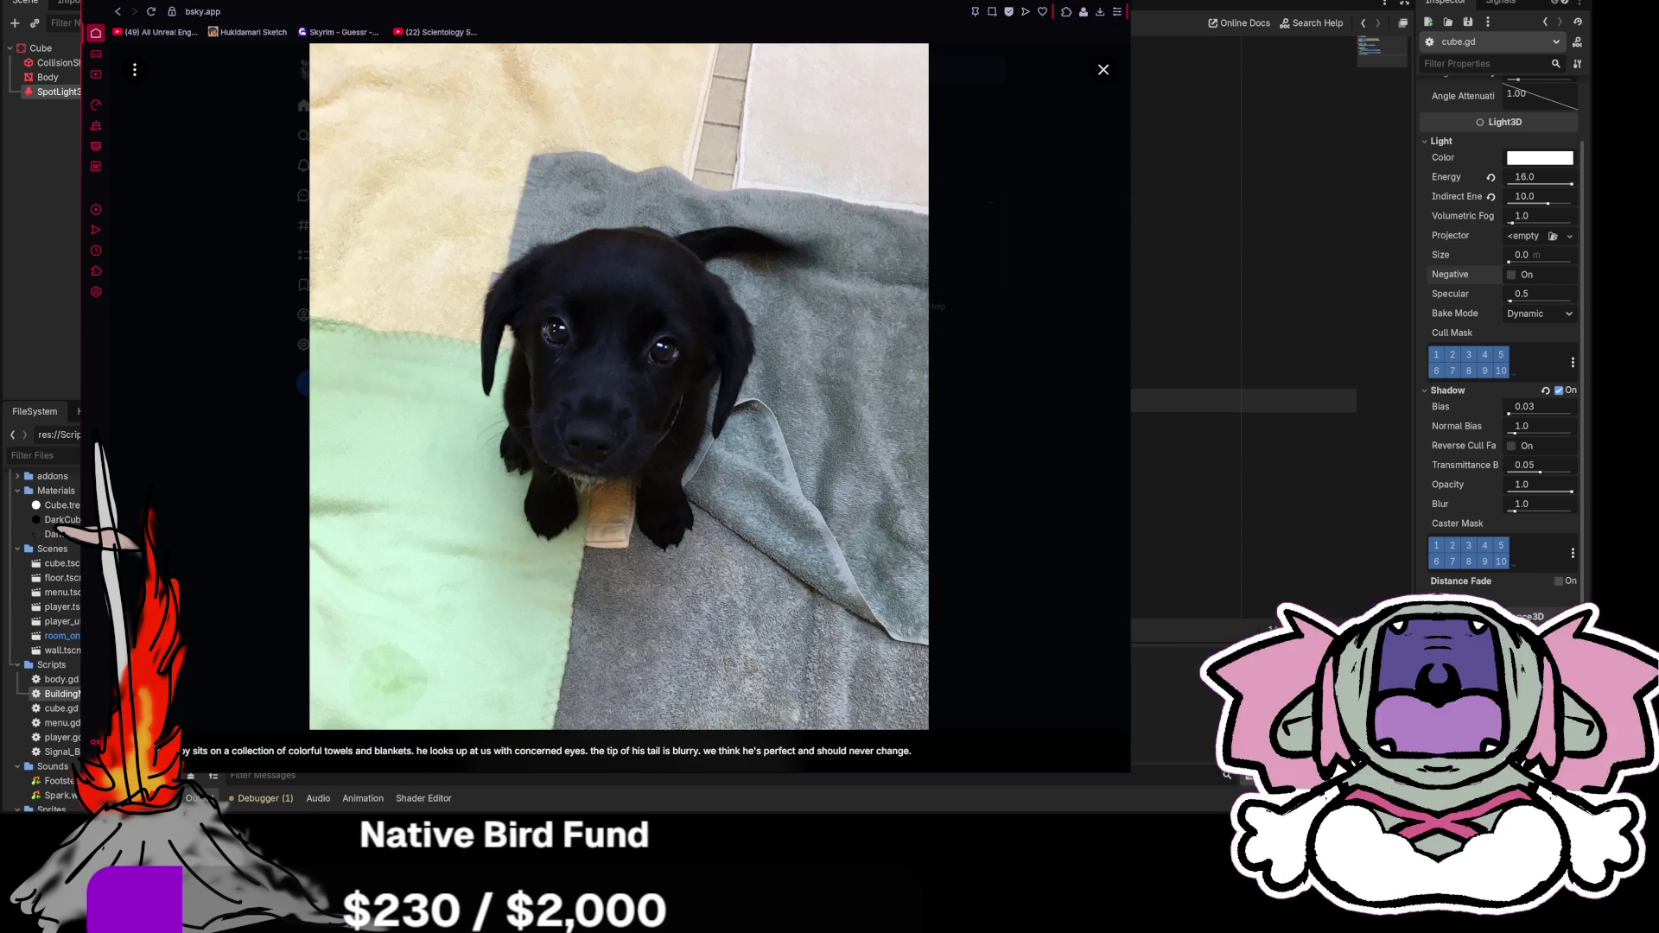
pyautogui.moveTo(1128, 193)
pyautogui.mouseDown()
pyautogui.moveTo(723, 204)
pyautogui.moveTo(755, 213)
pyautogui.mouseUp()
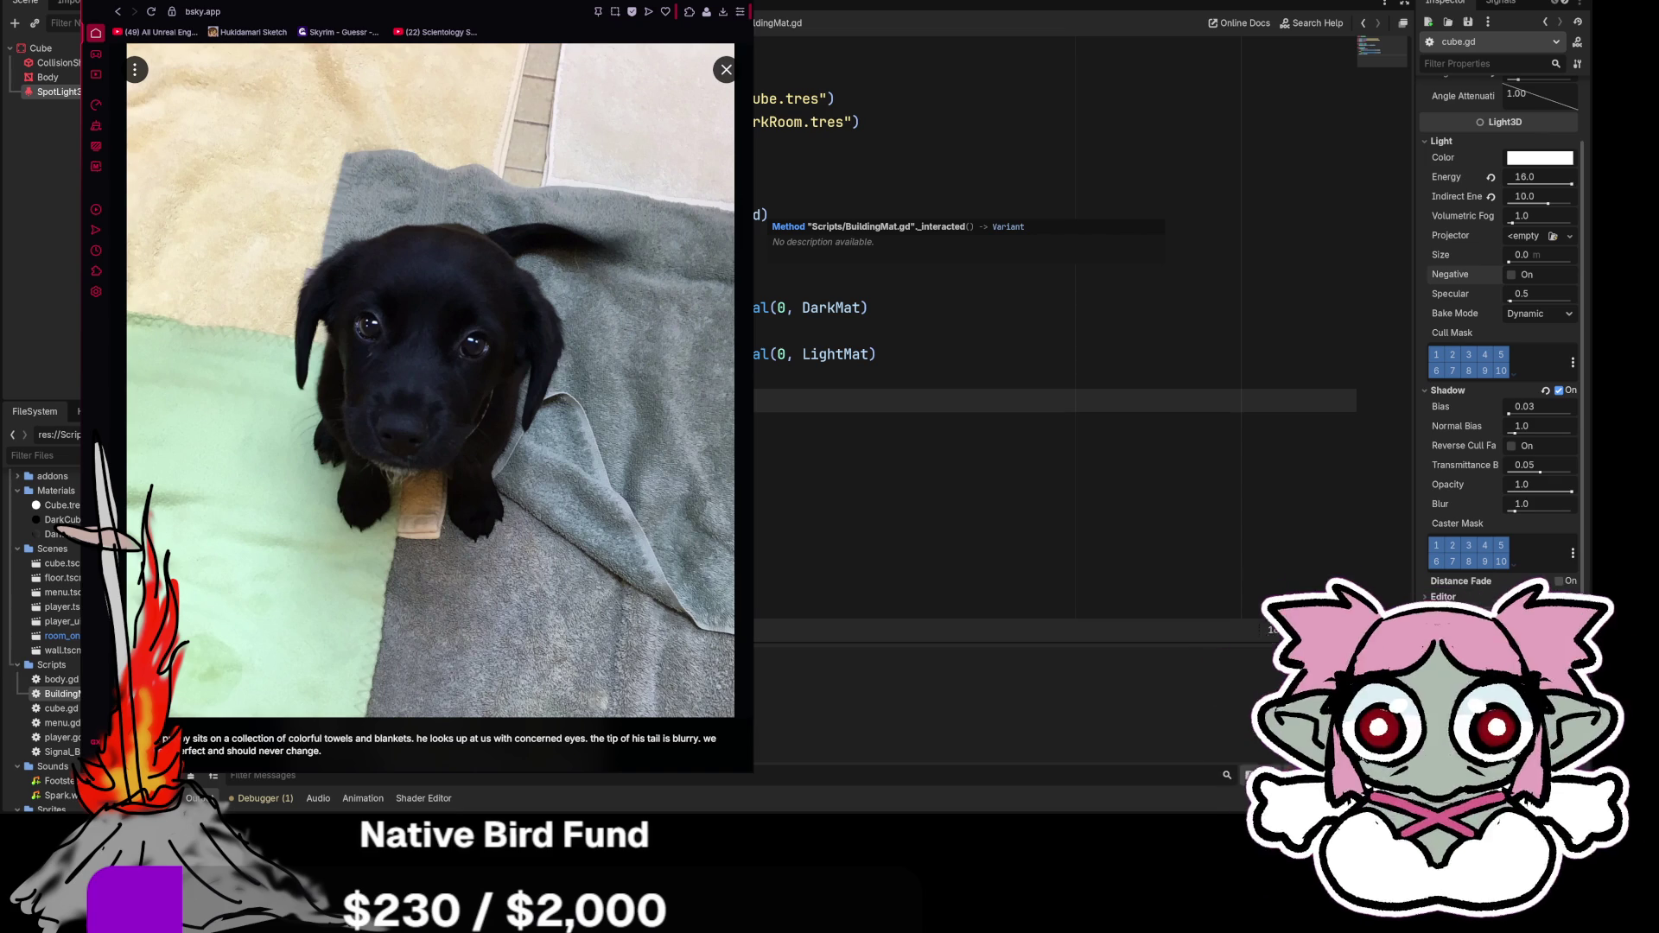
# Step: Close the puppy photo, widen the browser, and scroll the WomensArt posts to the seascape embroidery
pyautogui.press('Escape')
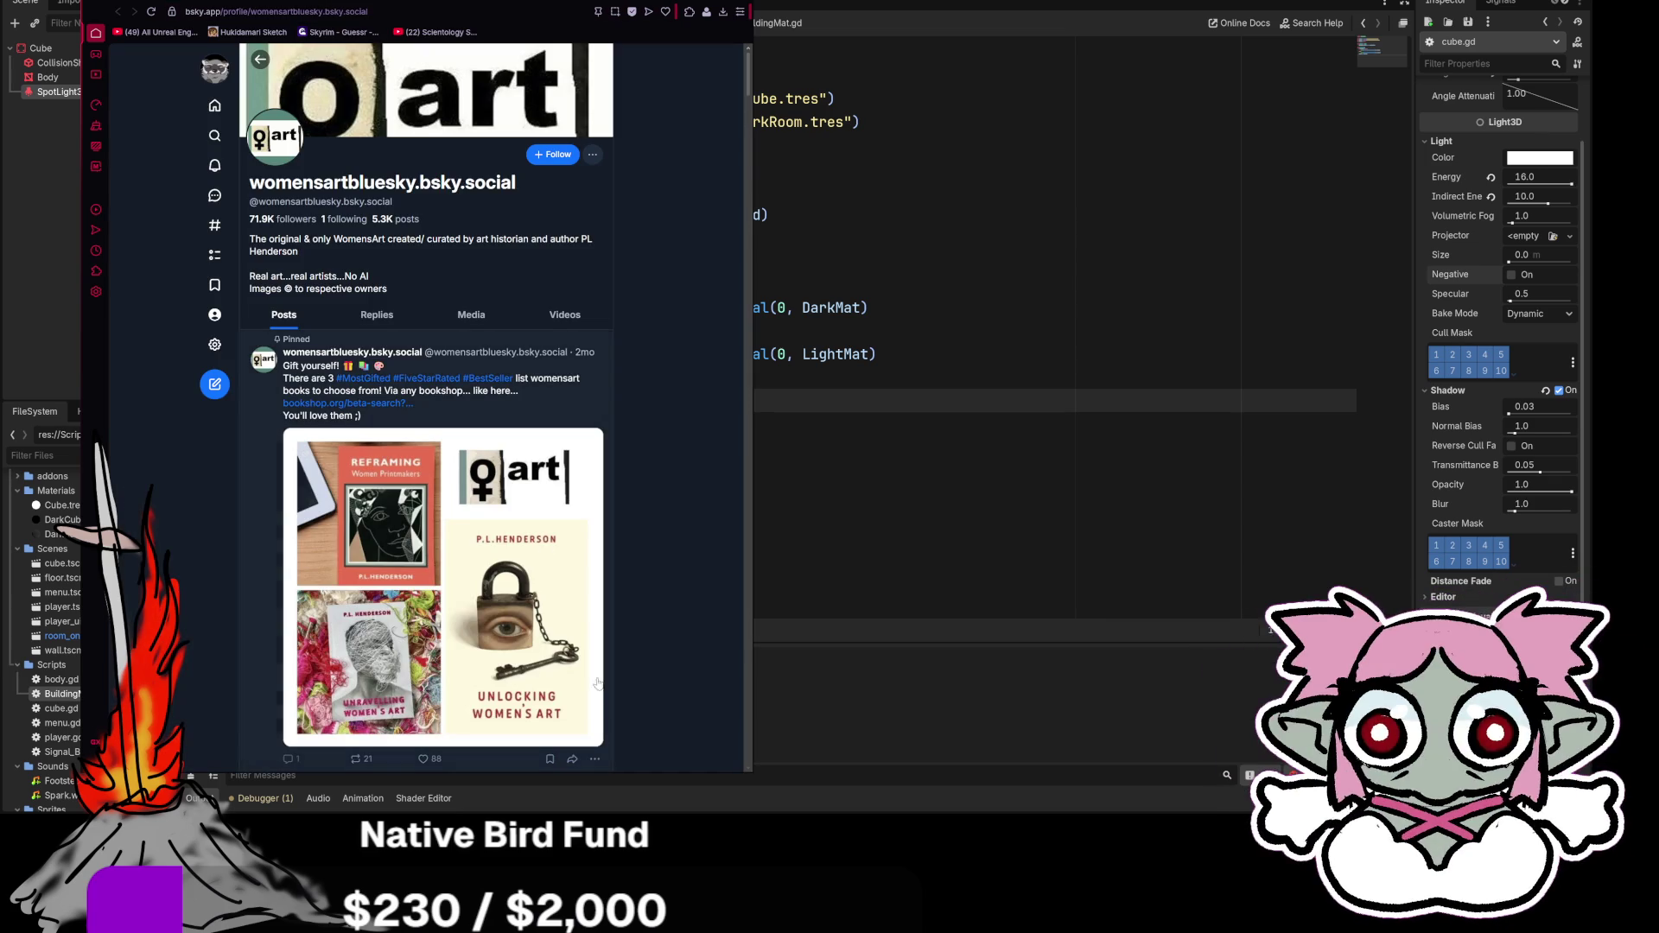
pyautogui.scroll(-7, 722, 546)
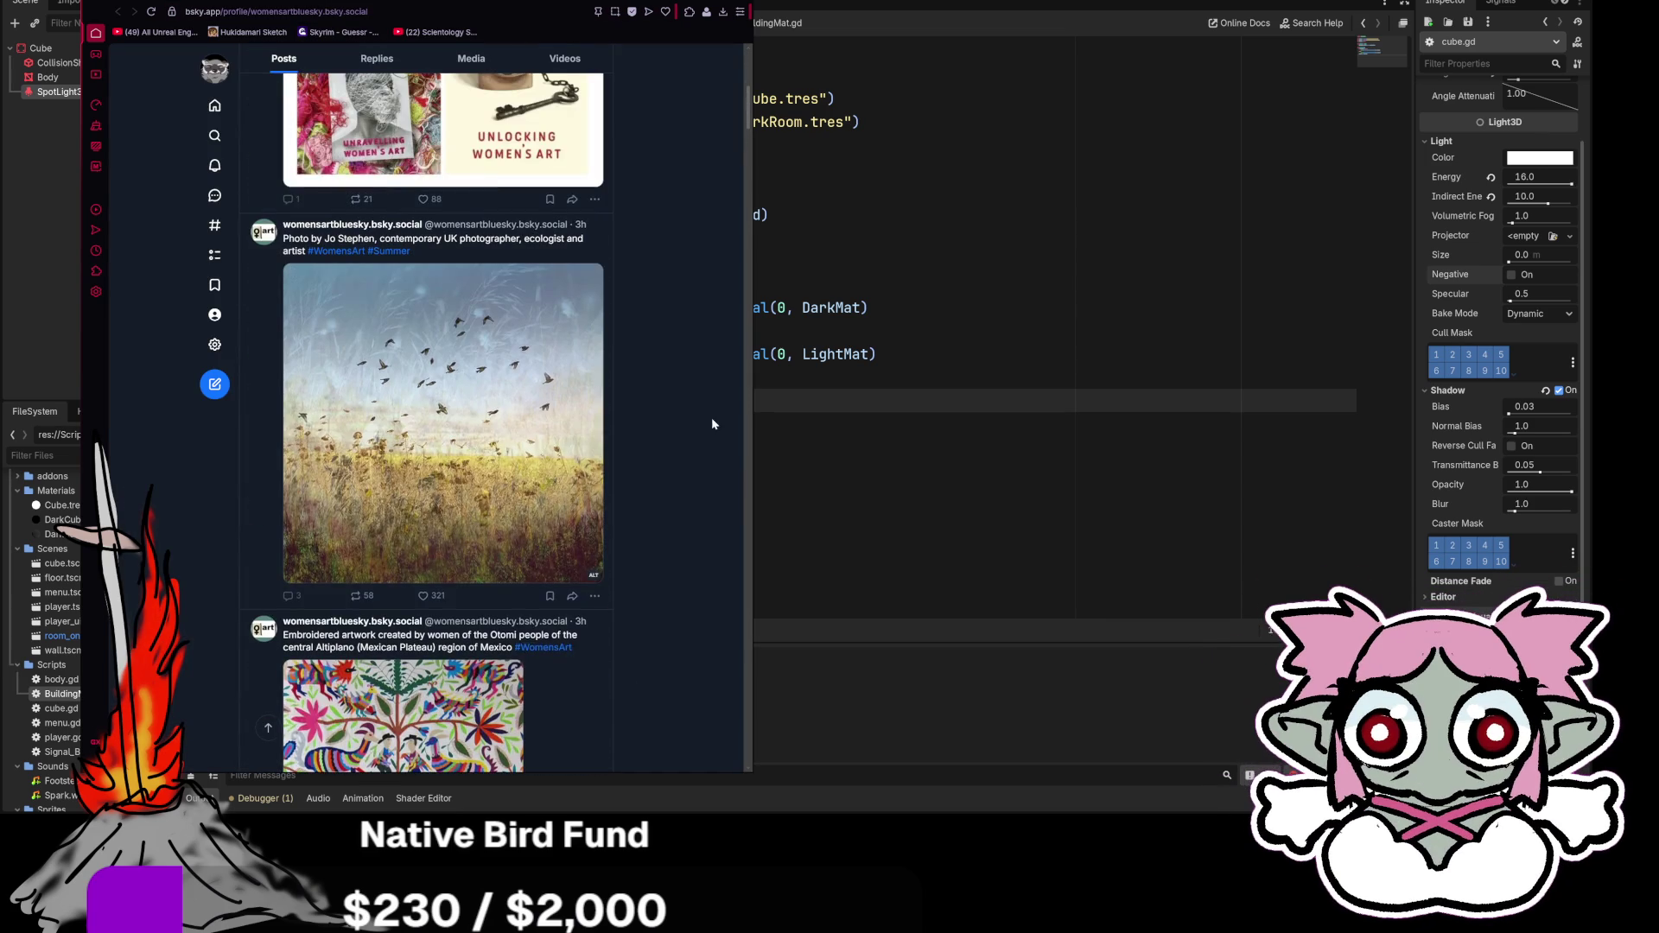
pyautogui.moveTo(752, 388)
pyautogui.mouseDown()
pyautogui.moveTo(1028, 406)
pyautogui.moveTo(831, 430)
pyautogui.moveTo(915, 437)
pyautogui.mouseUp()
pyautogui.scroll(-8, 816, 432)
pyautogui.scroll(-3, 824, 456)
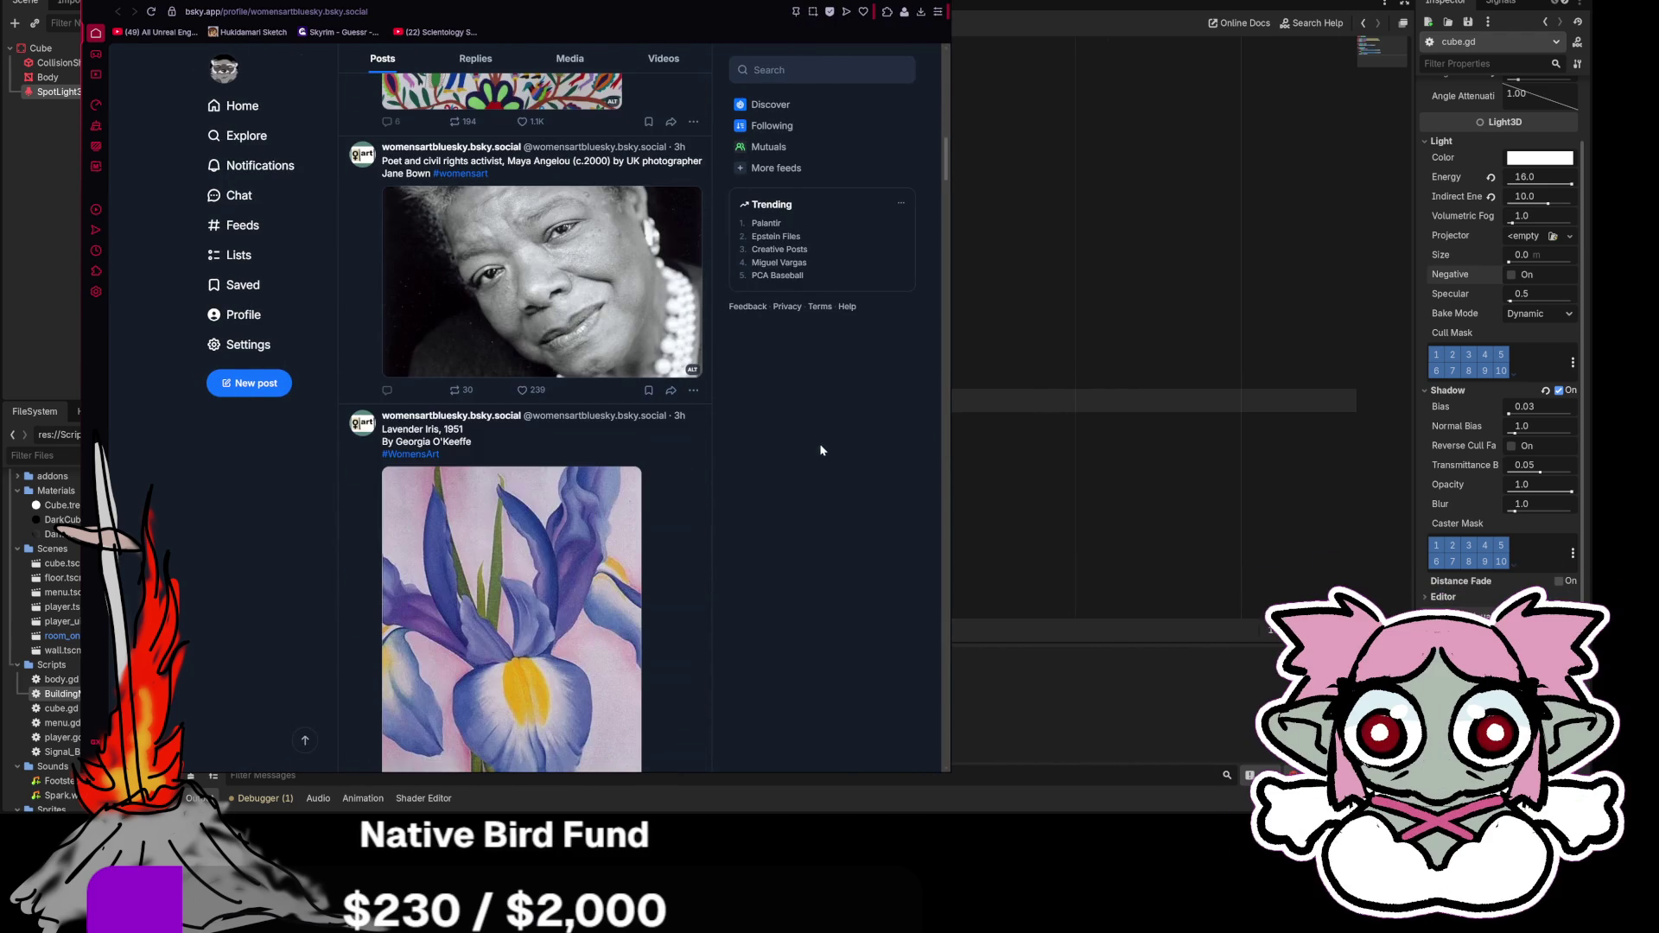
pyautogui.scroll(-6, 799, 410)
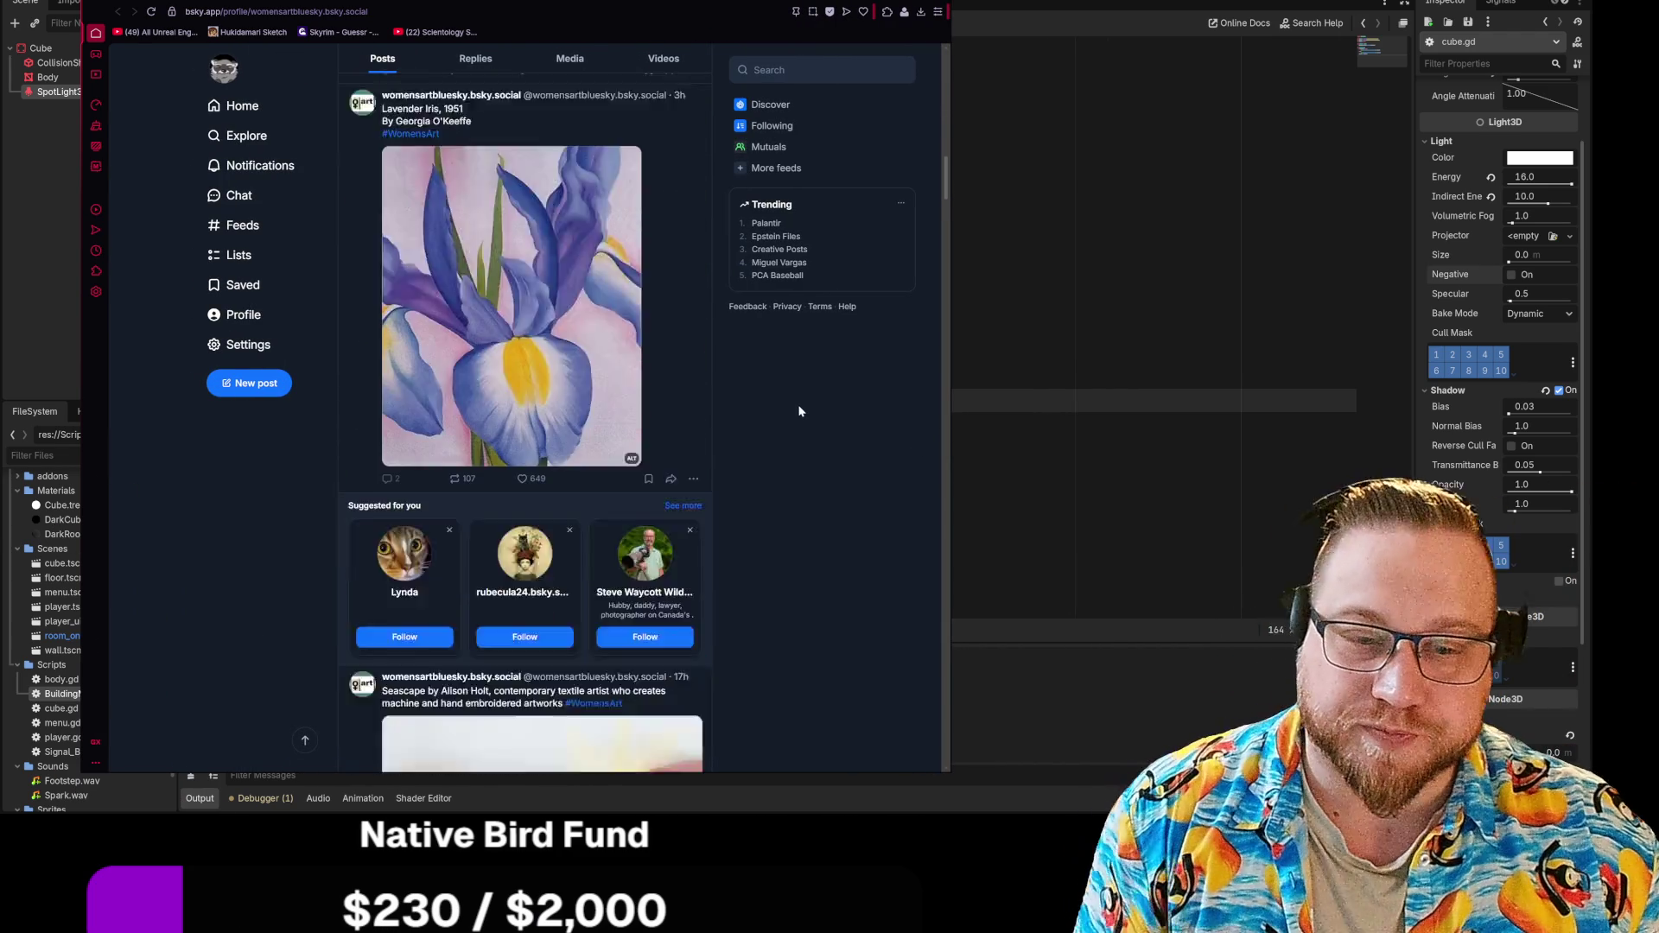
pyautogui.scroll(-9, 798, 414)
pyautogui.scroll(7, 798, 402)
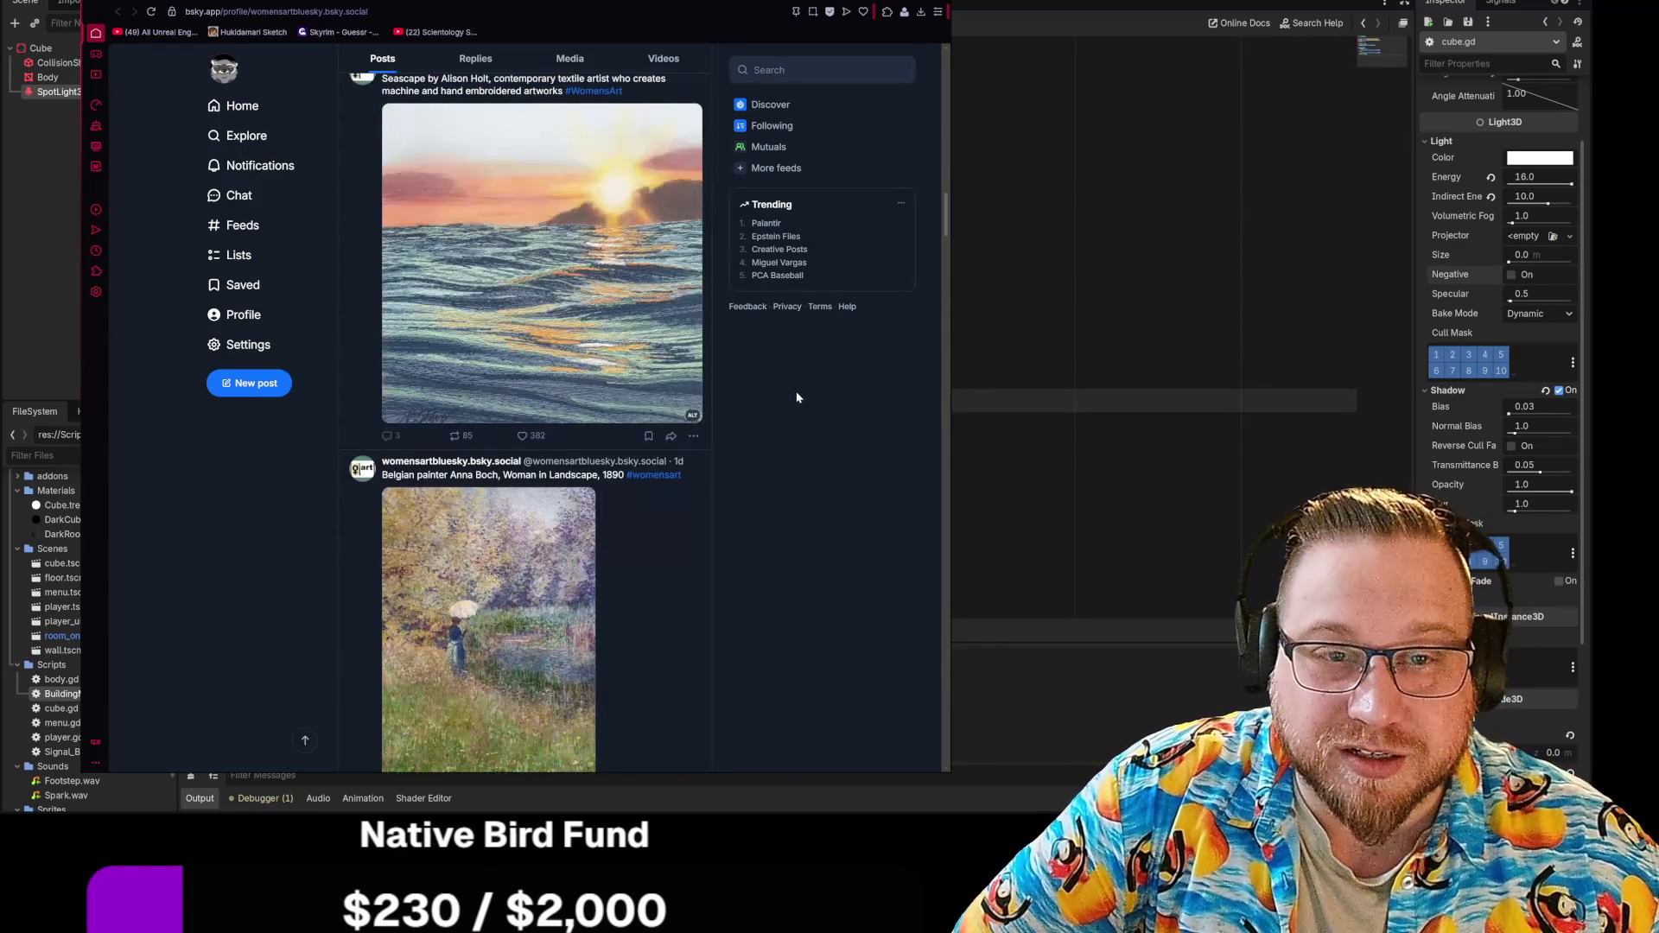
# Step: View the seascape embroidery full size, glance back at the puppy photo, then close the viewer
pyautogui.click(548, 327)
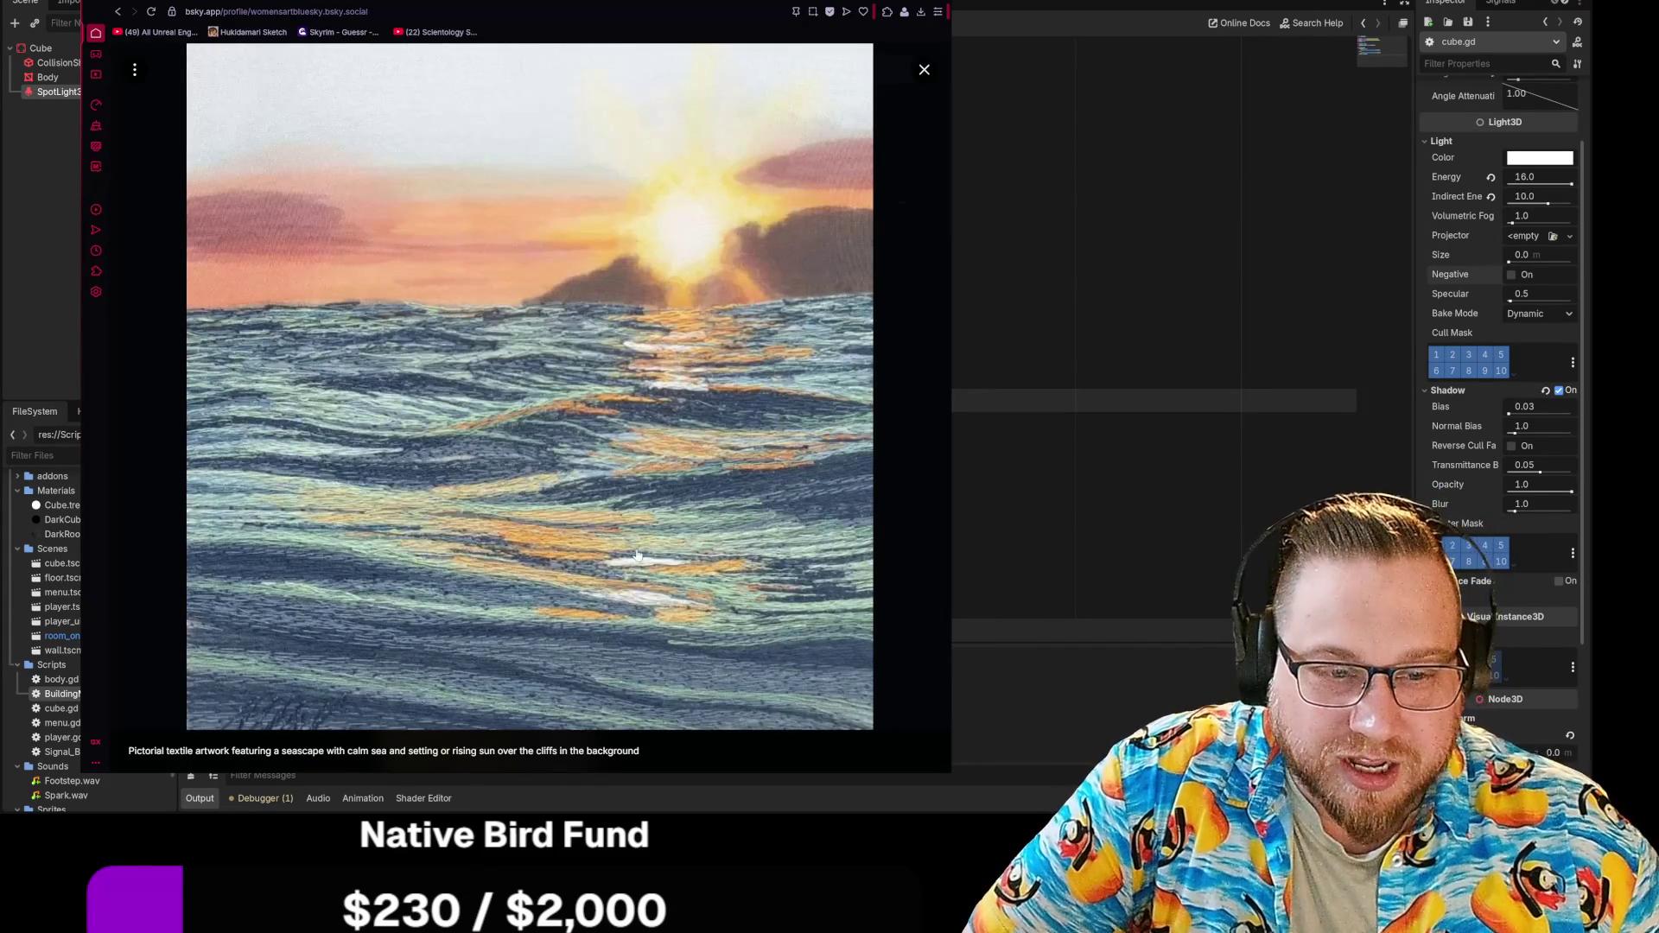
pyautogui.click(677, 423)
pyautogui.click(678, 423)
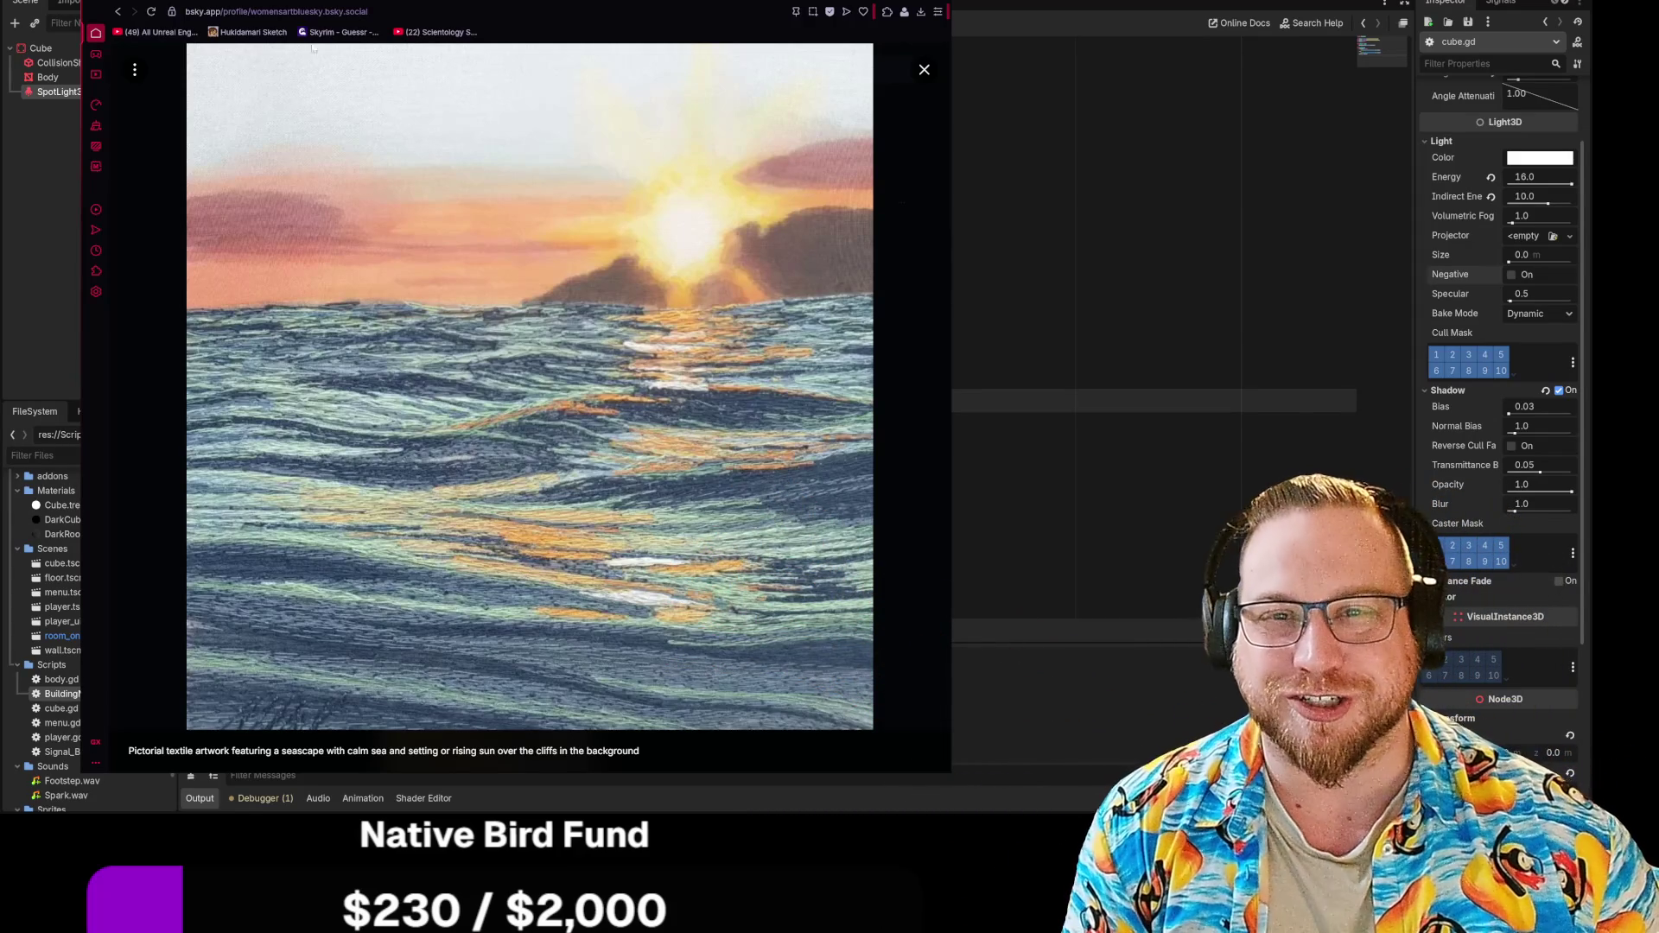
pyautogui.click(898, 441)
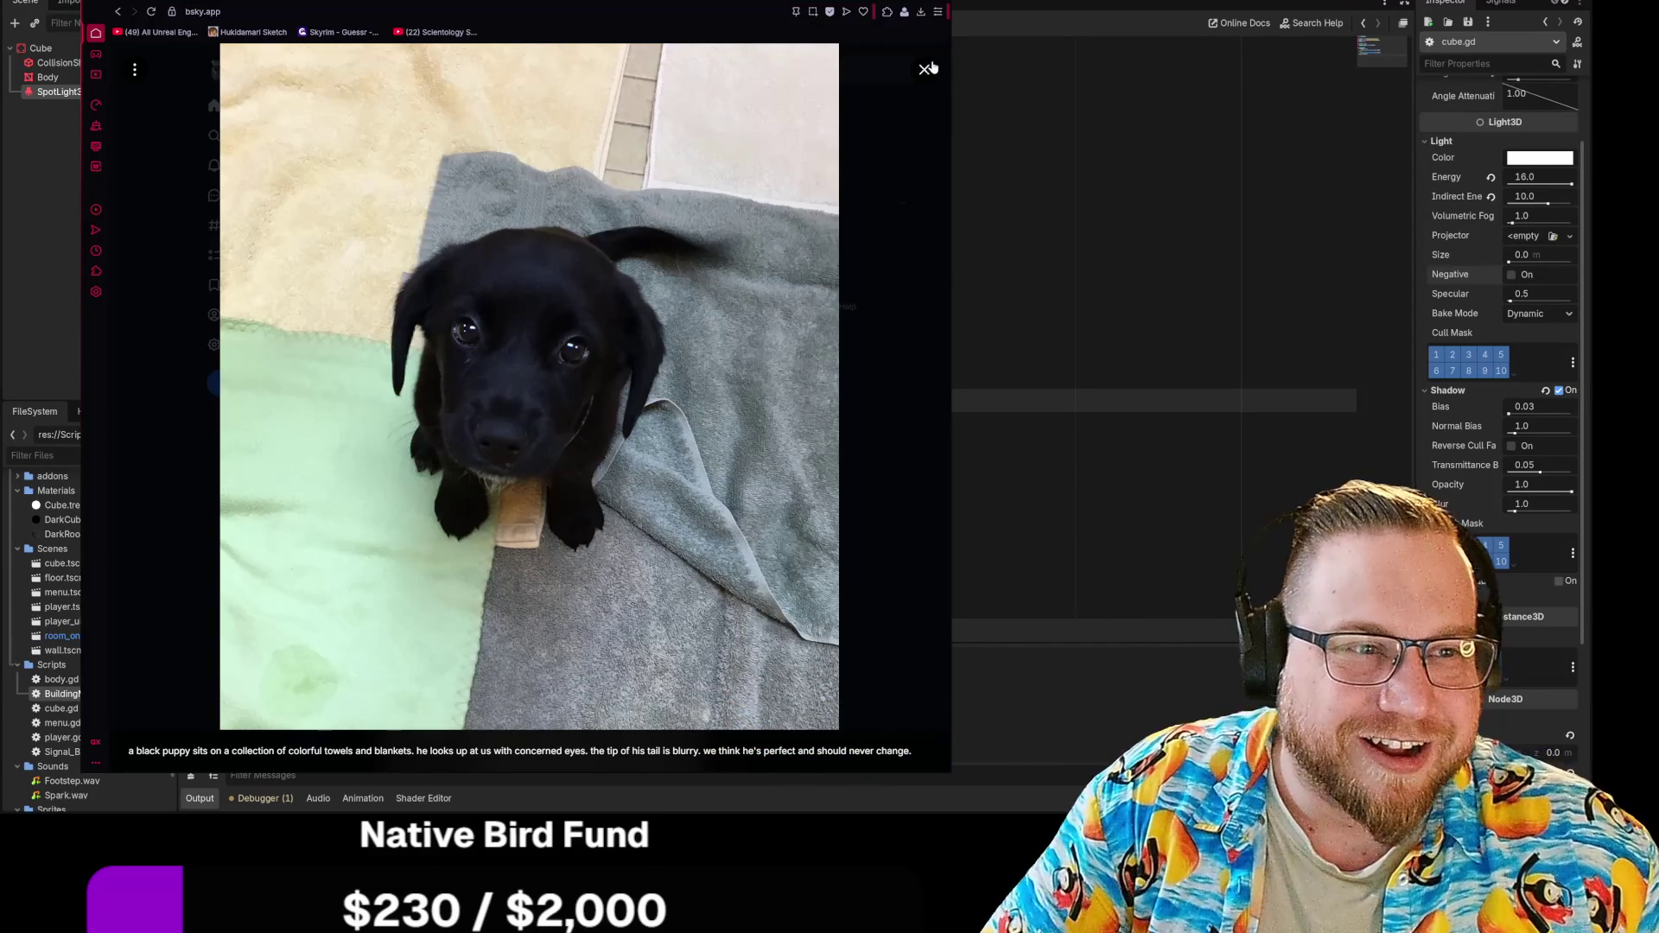
pyautogui.click(316, 1)
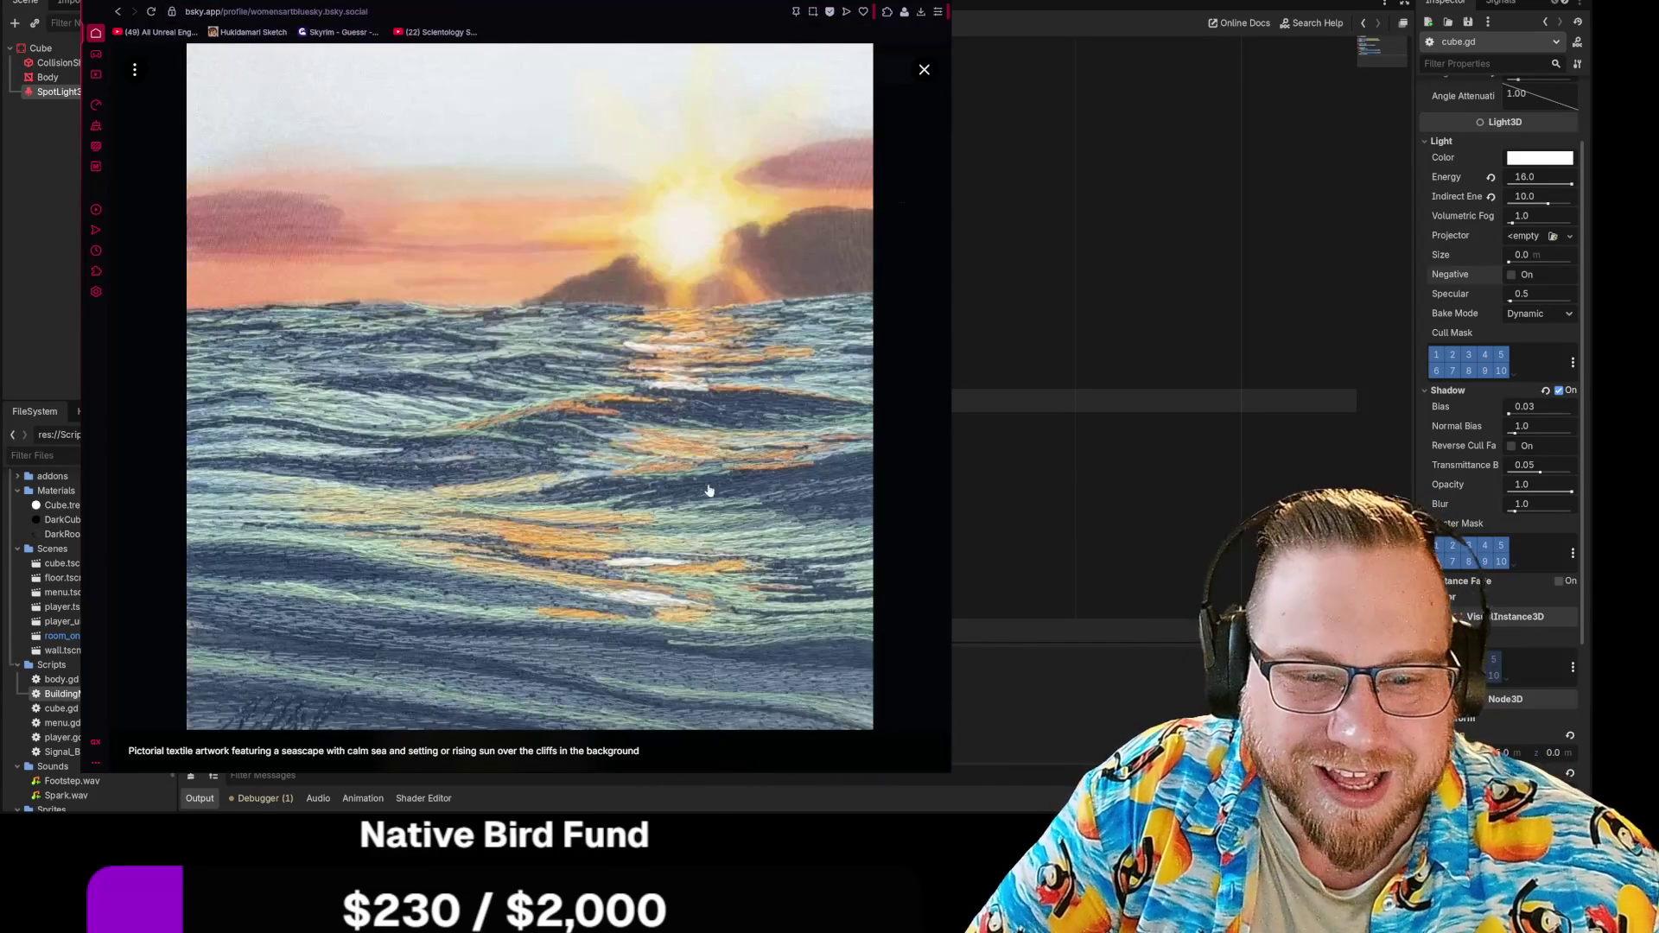
pyautogui.click(894, 448)
pyautogui.scroll(-3, 894, 449)
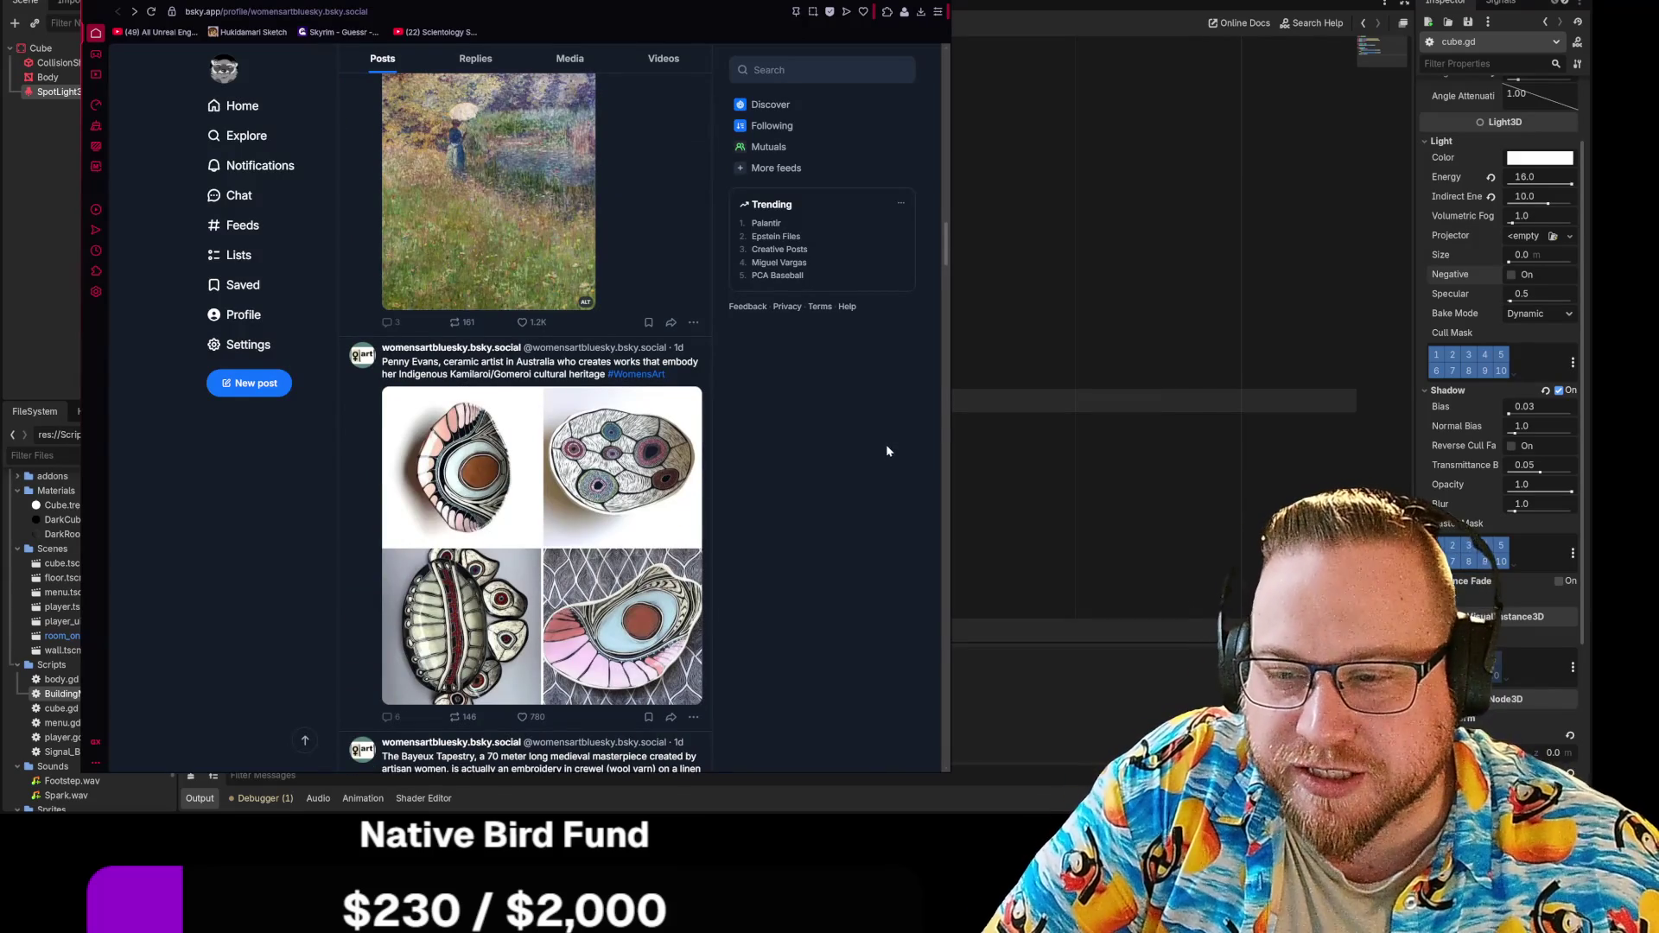
pyautogui.scroll(-7, 886, 445)
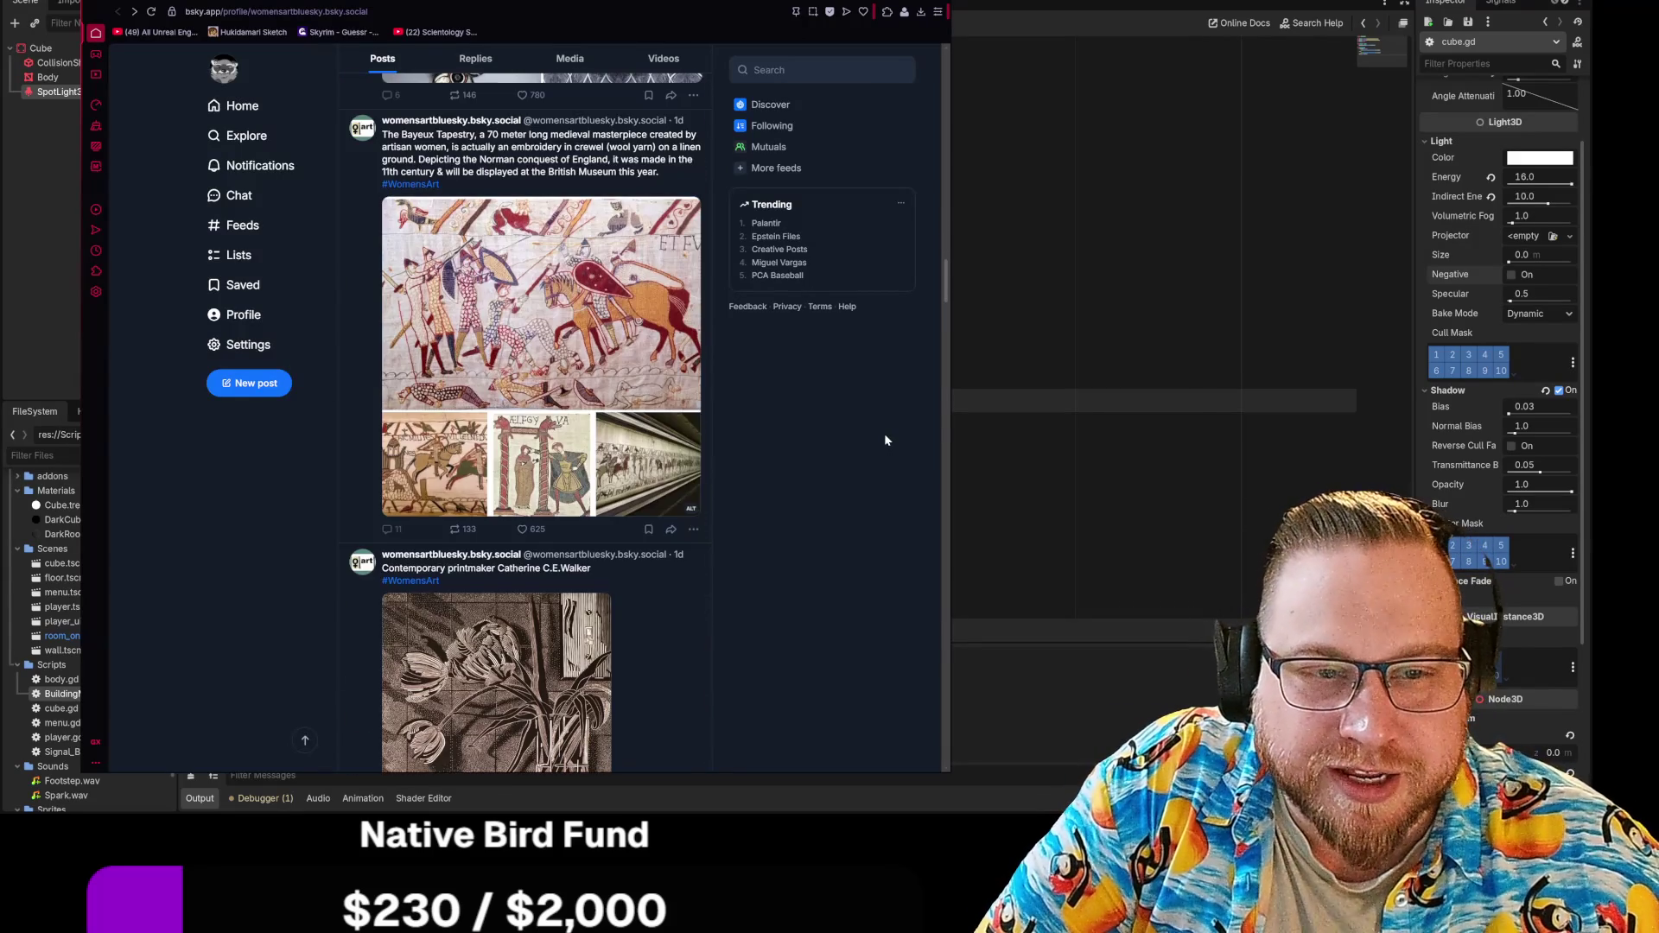
pyautogui.scroll(1, 884, 440)
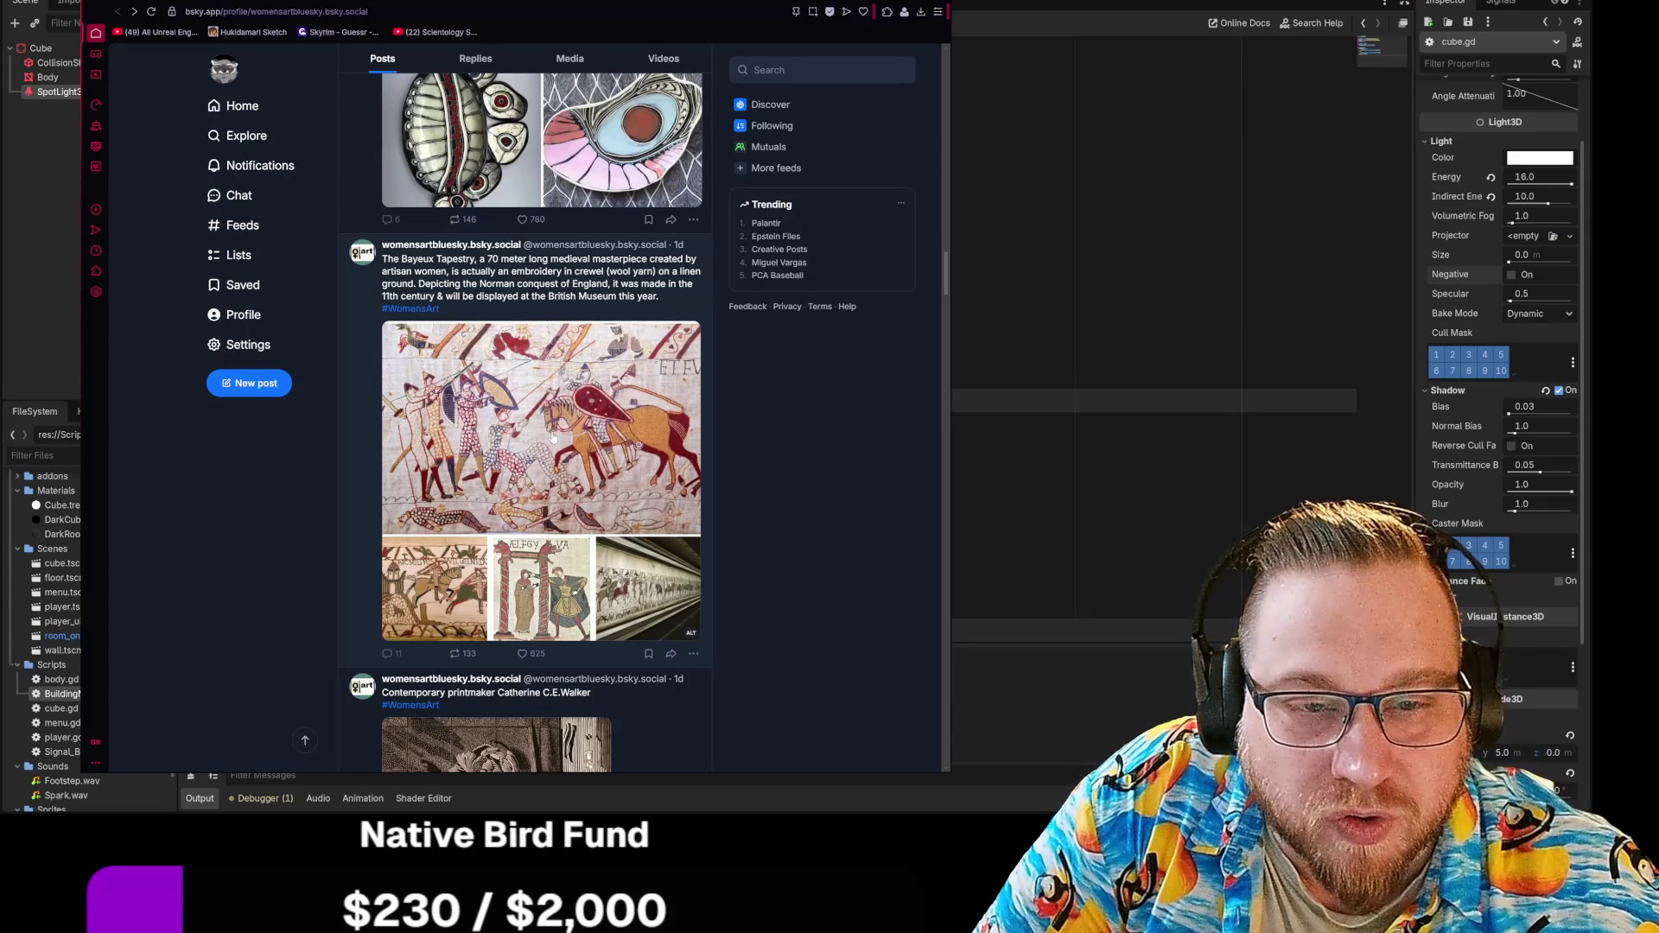
pyautogui.click(557, 407)
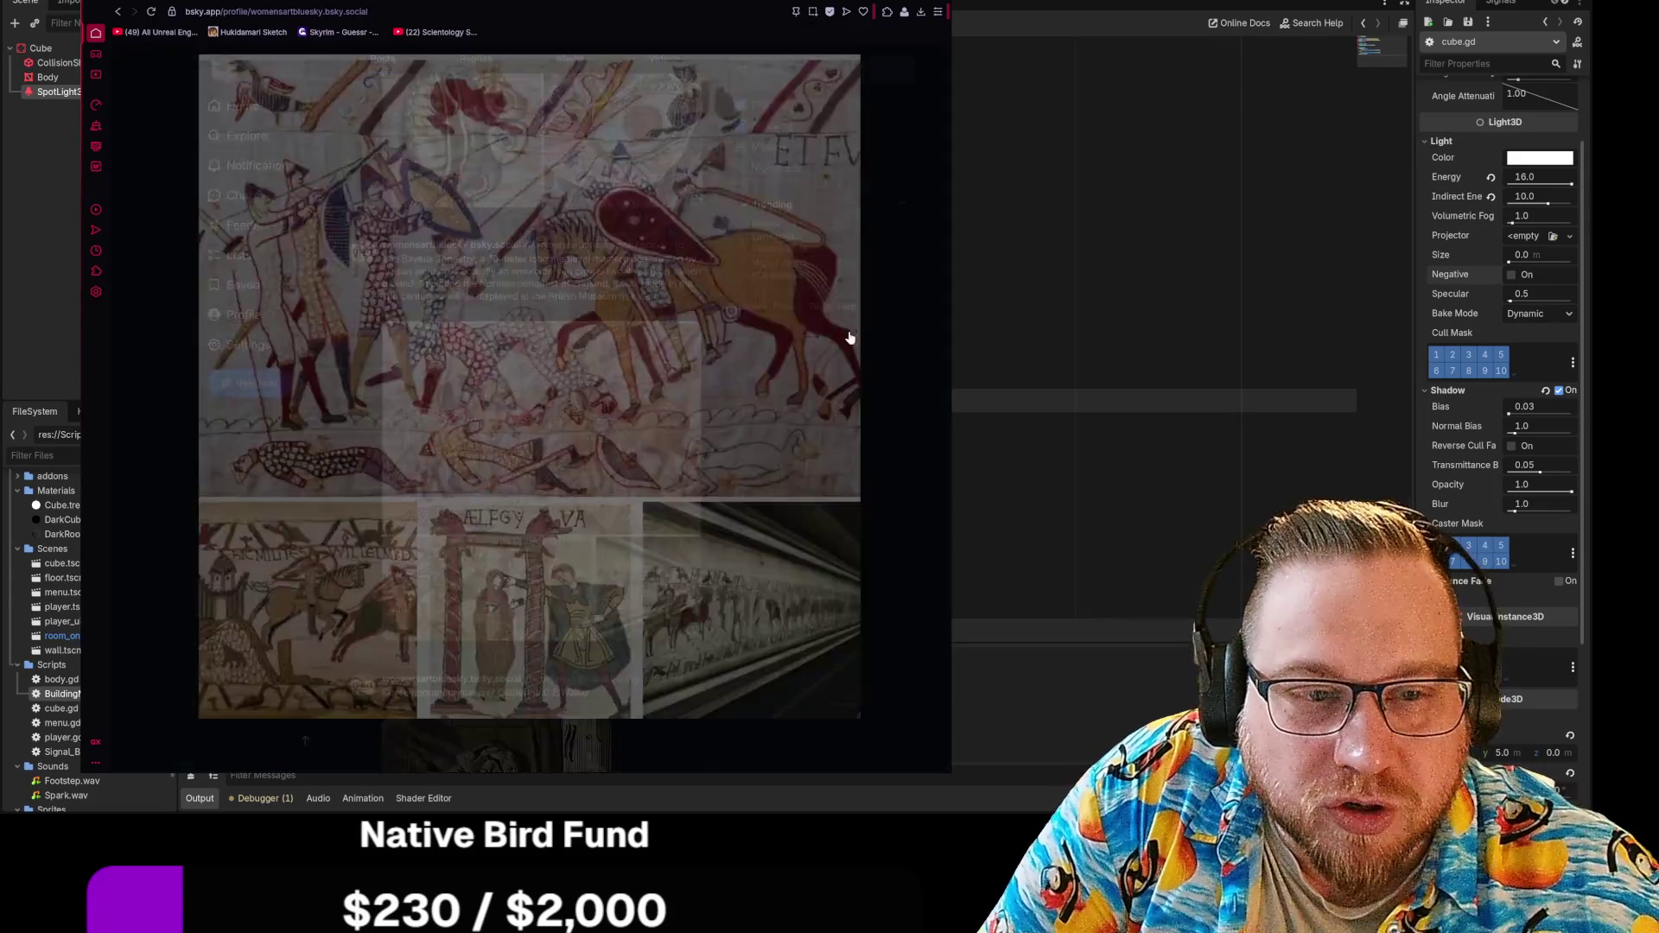
pyautogui.click(913, 323)
pyautogui.scroll(-3, 890, 334)
pyautogui.scroll(-1, 557, 363)
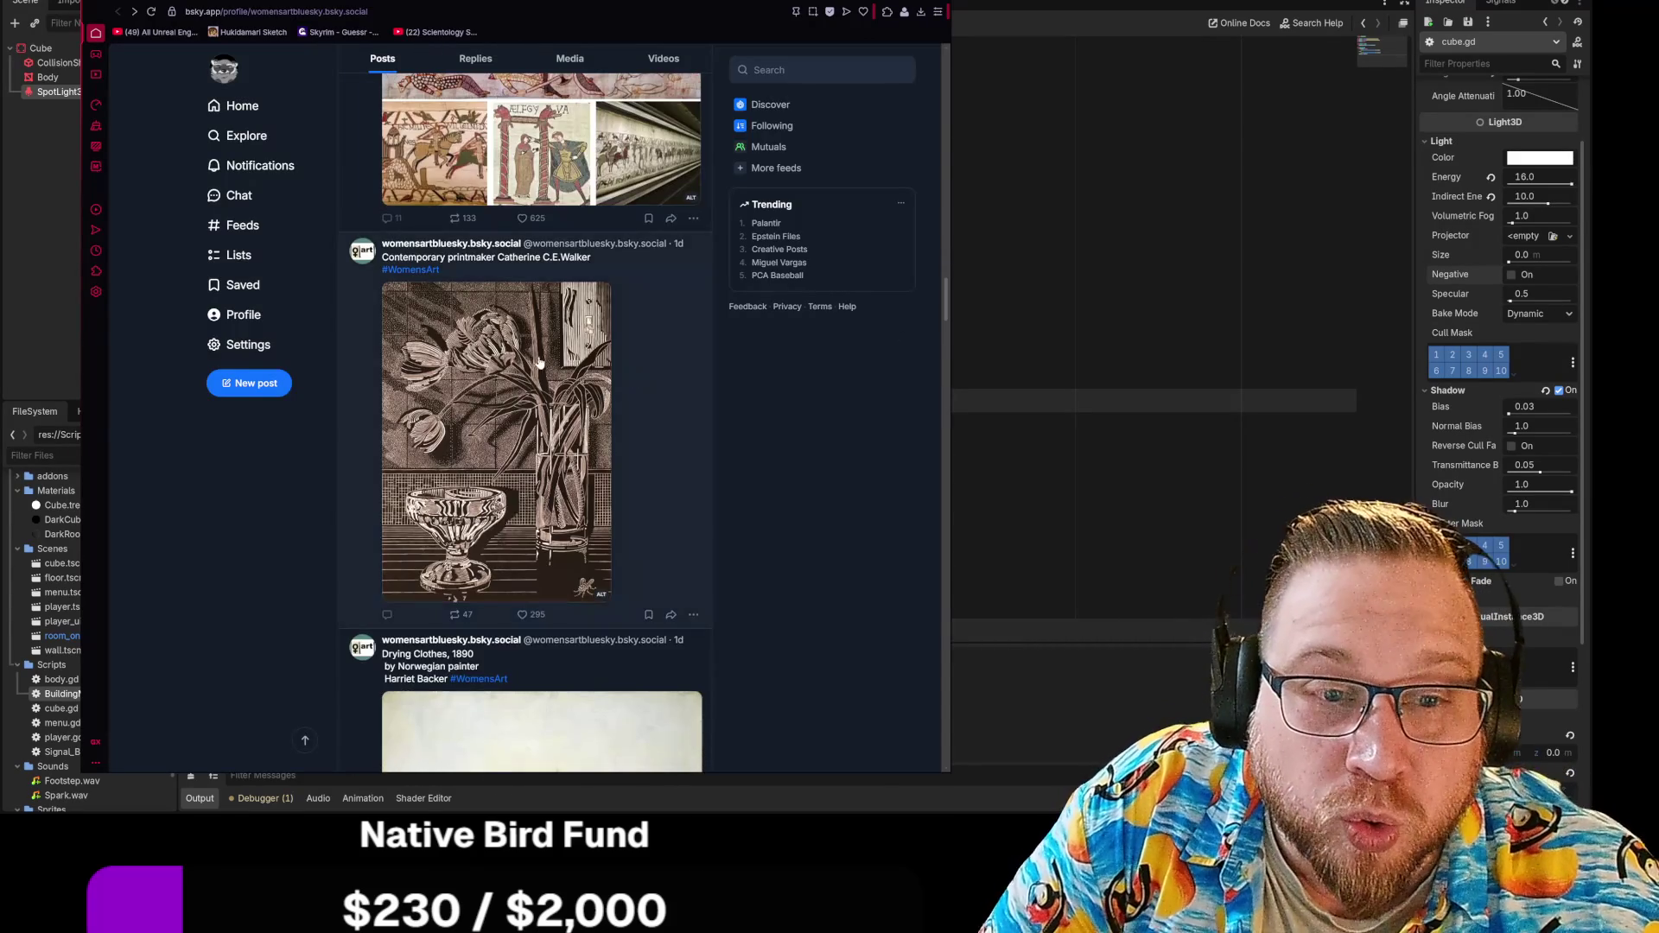
pyautogui.click(557, 362)
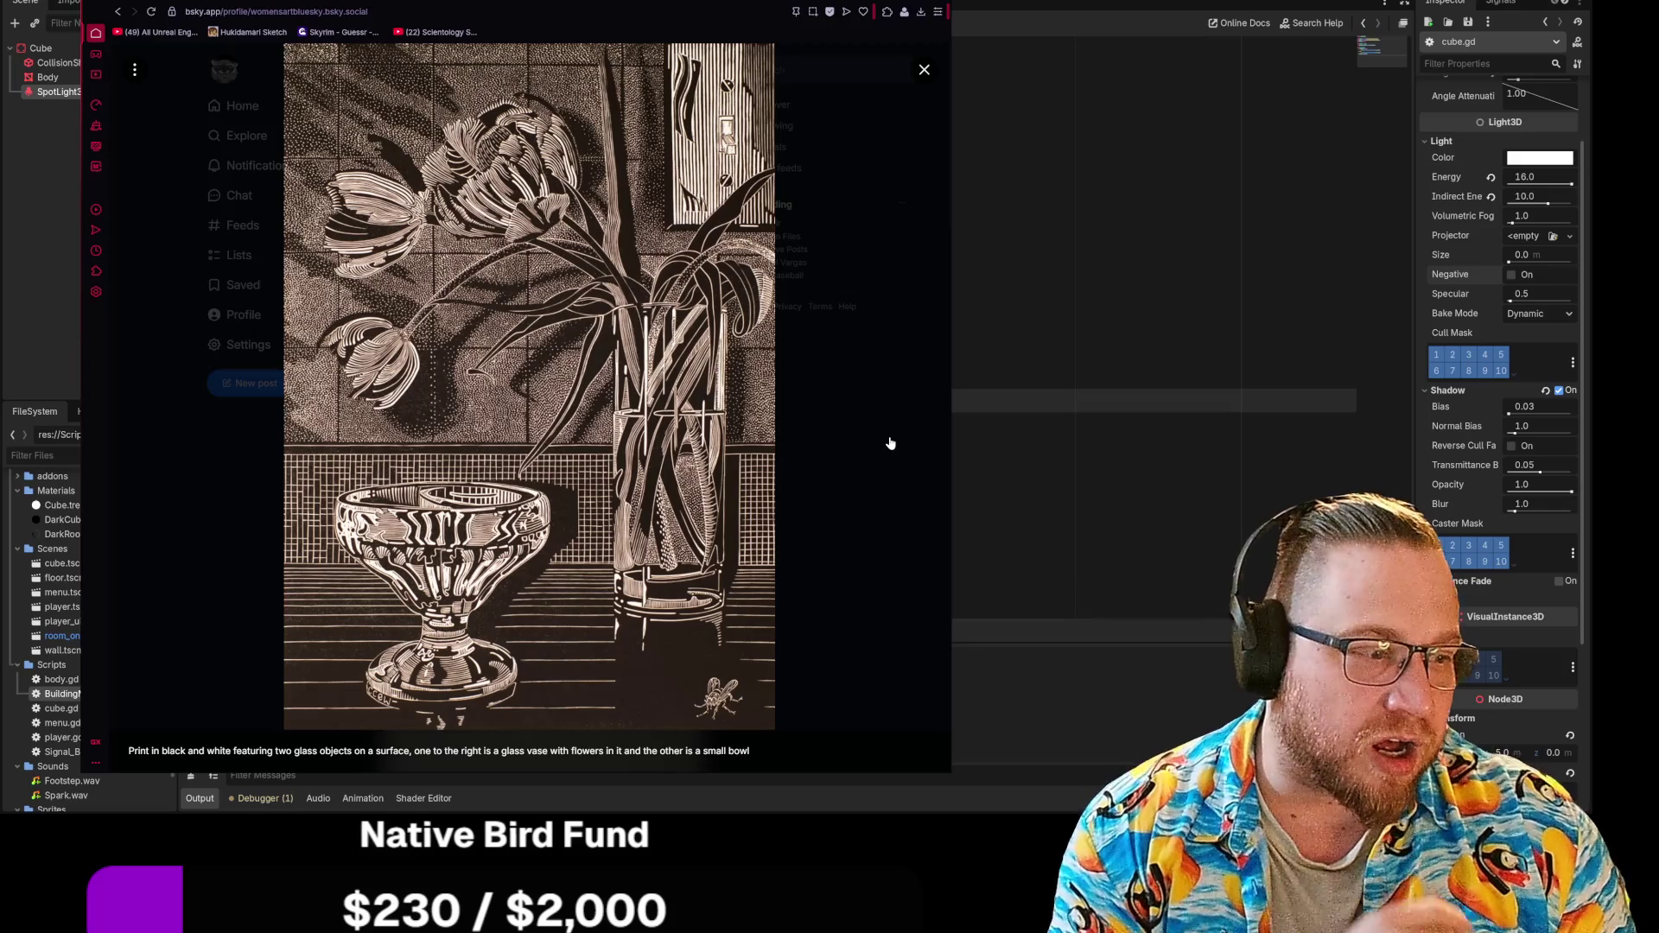
pyautogui.click(890, 454)
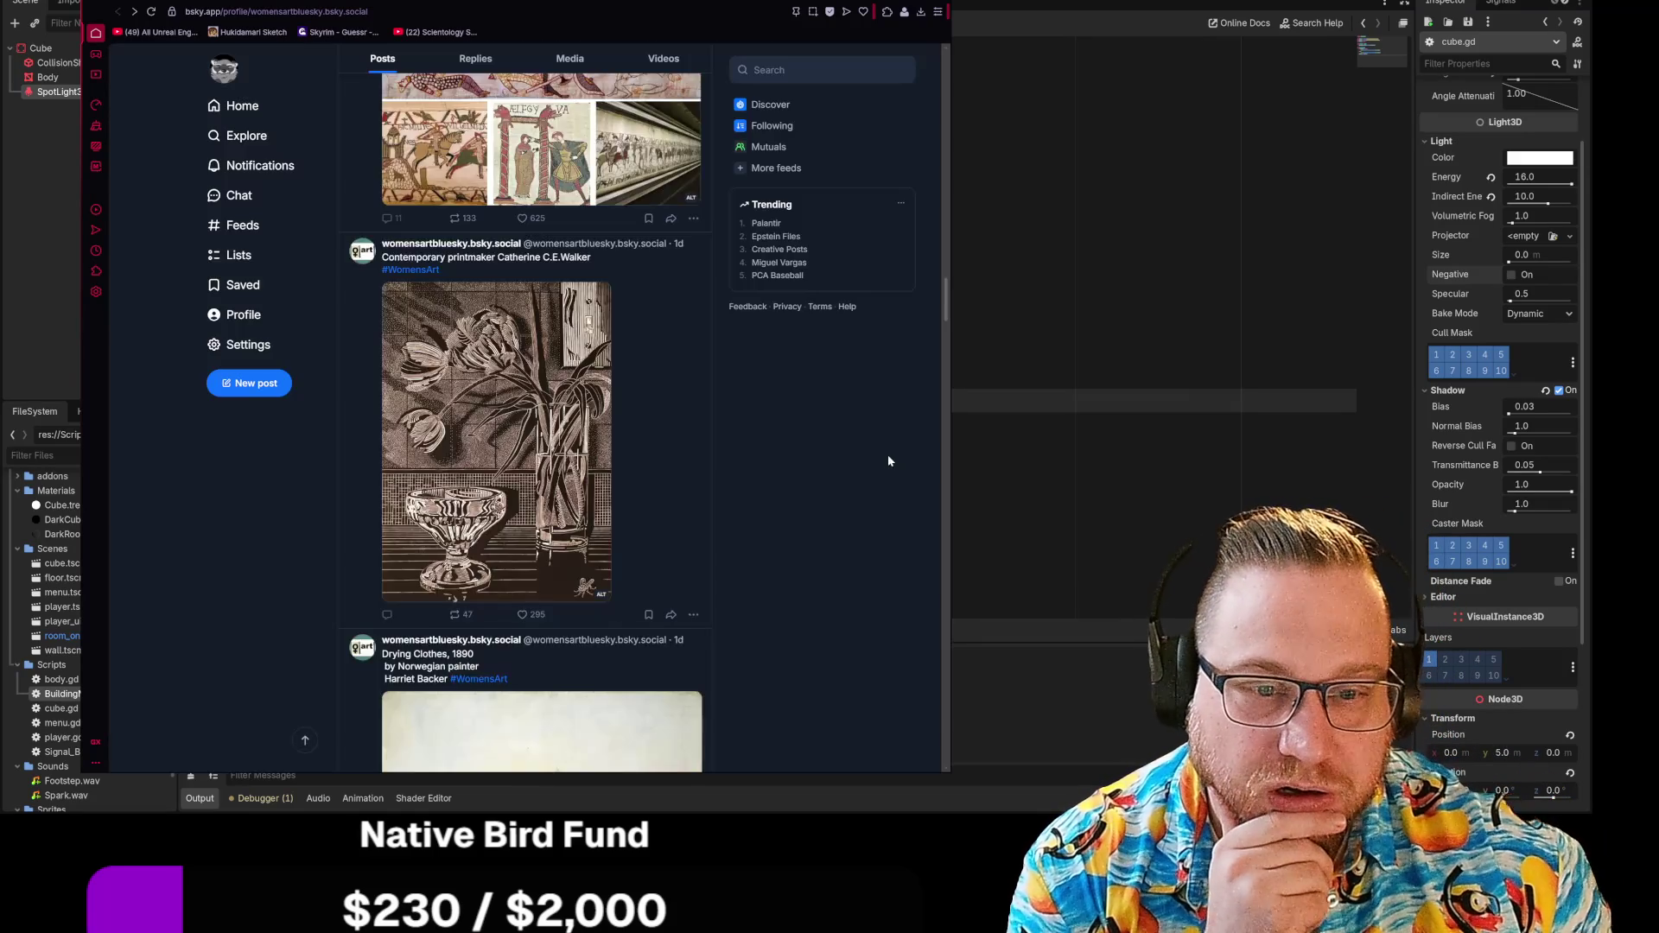
# Step: View the Lurcher leaping-a-fence photo, then close the browser and confirm Close window
pyautogui.scroll(-2, 885, 456)
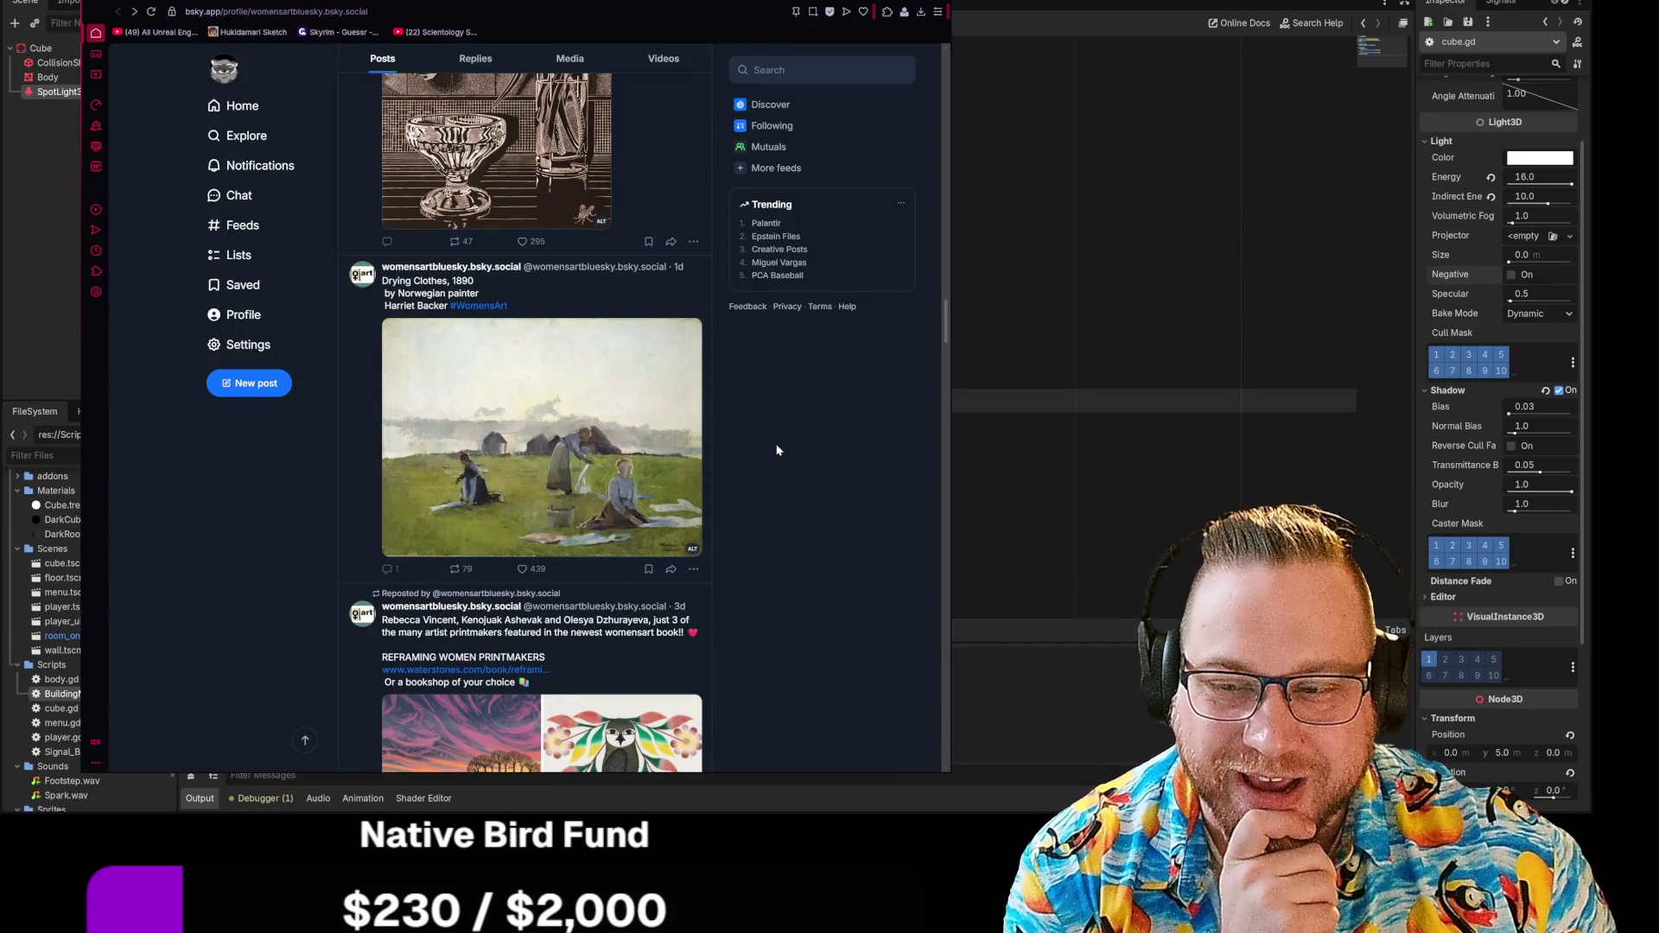
pyautogui.scroll(3, 778, 451)
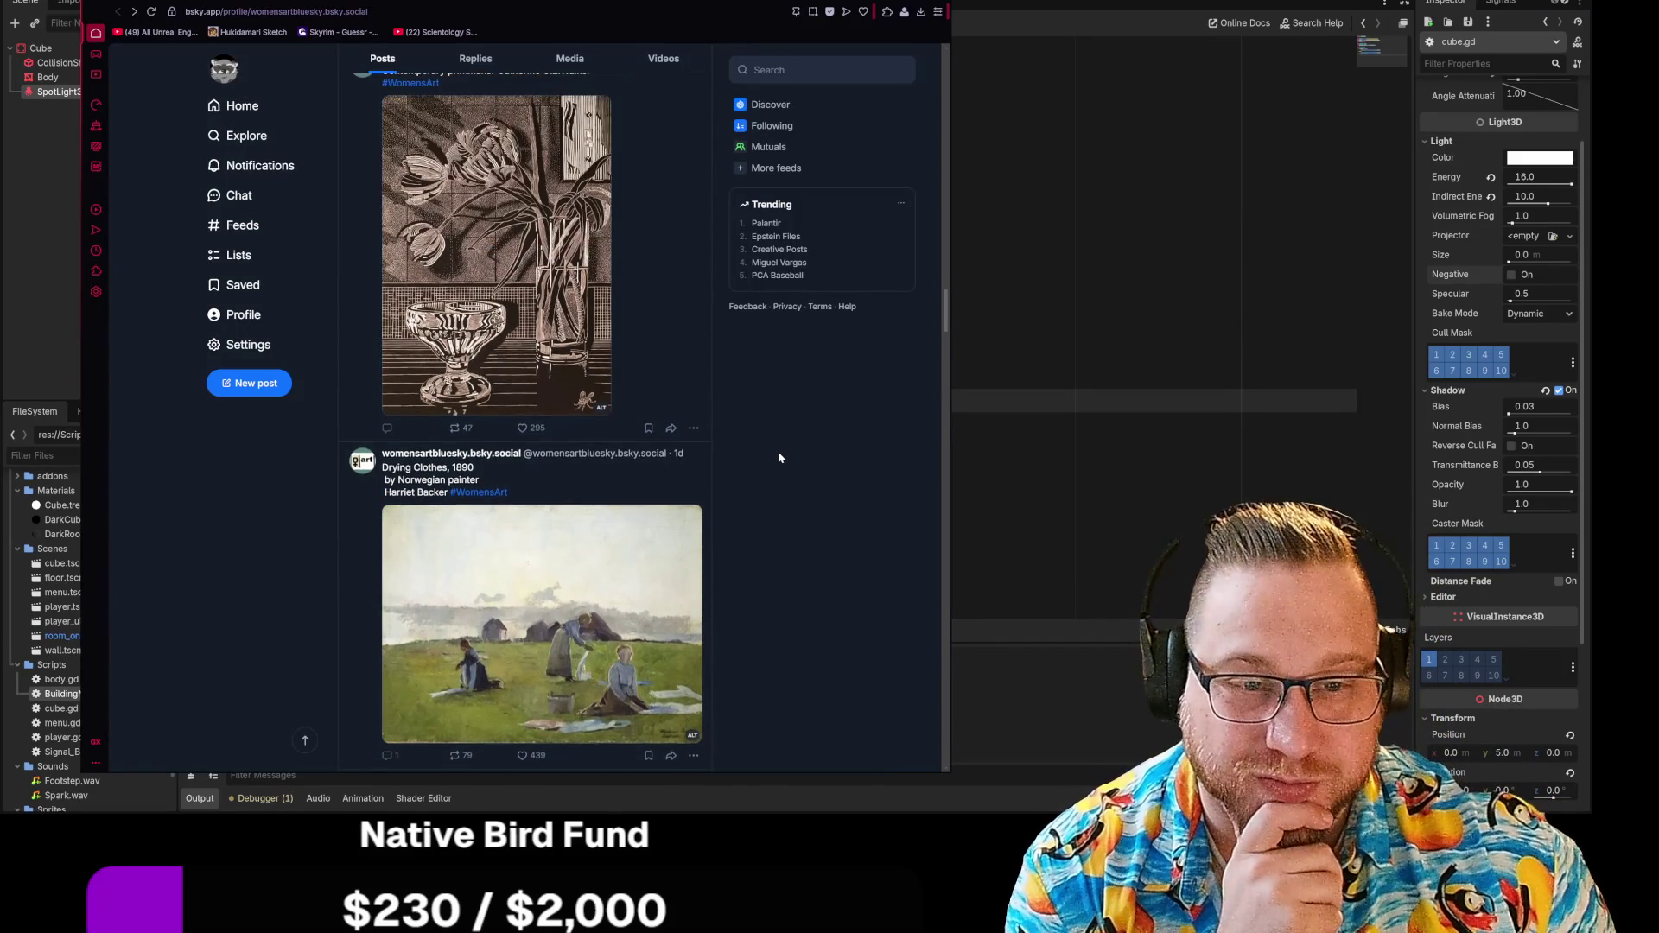
pyautogui.scroll(-10, 779, 457)
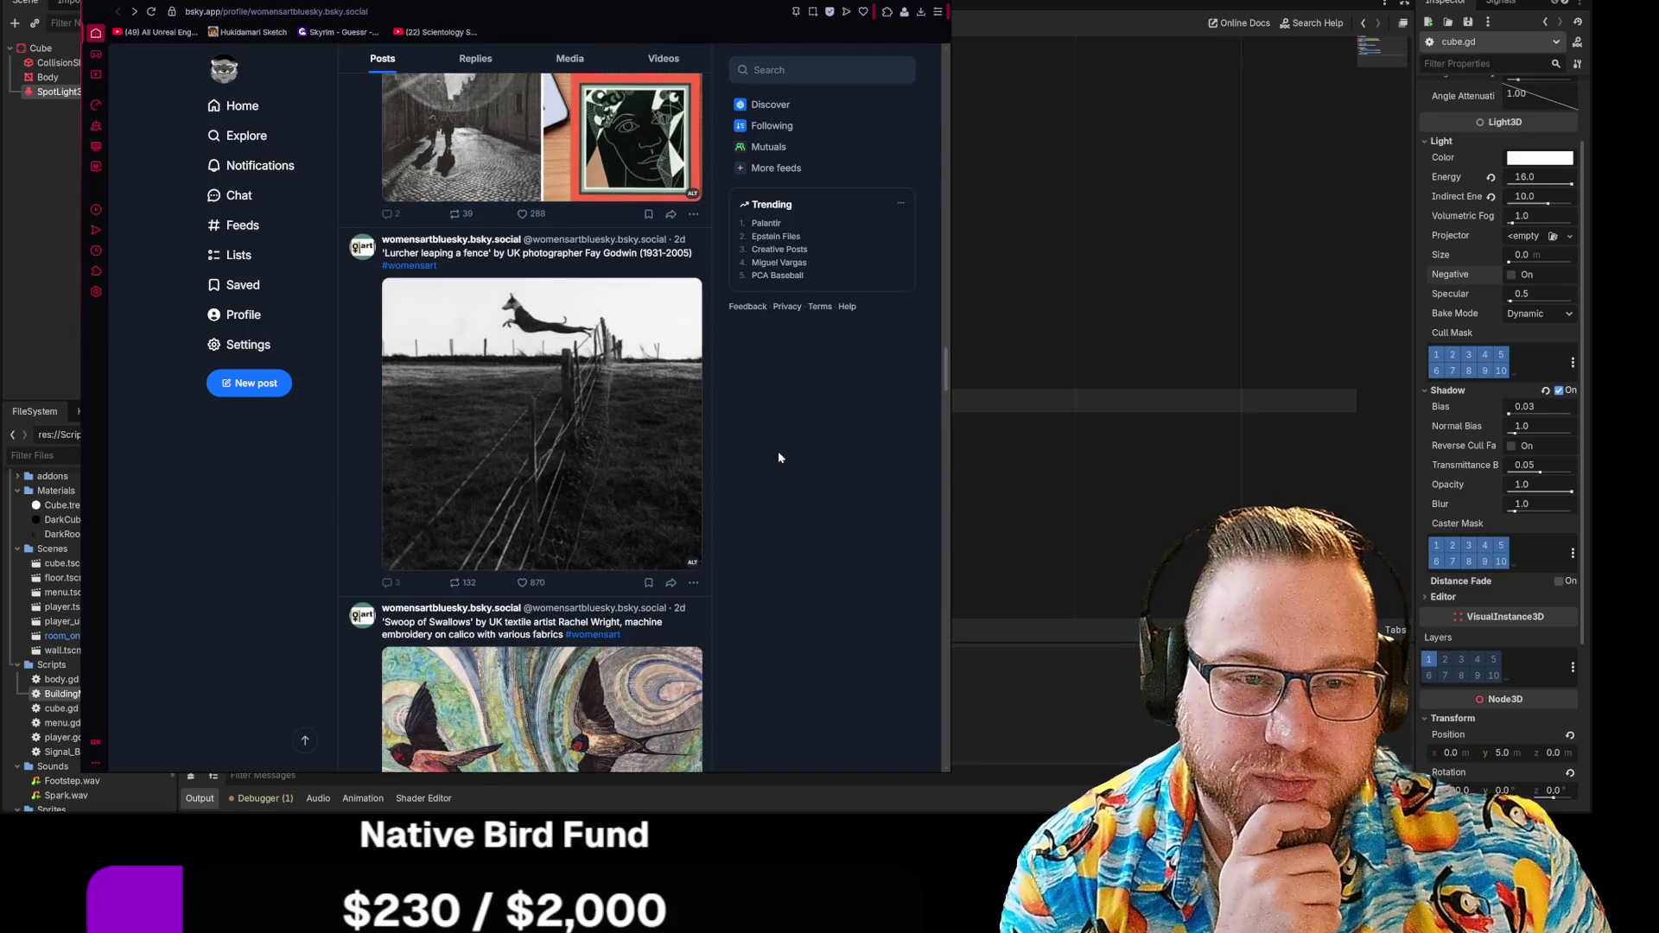
pyautogui.click(656, 432)
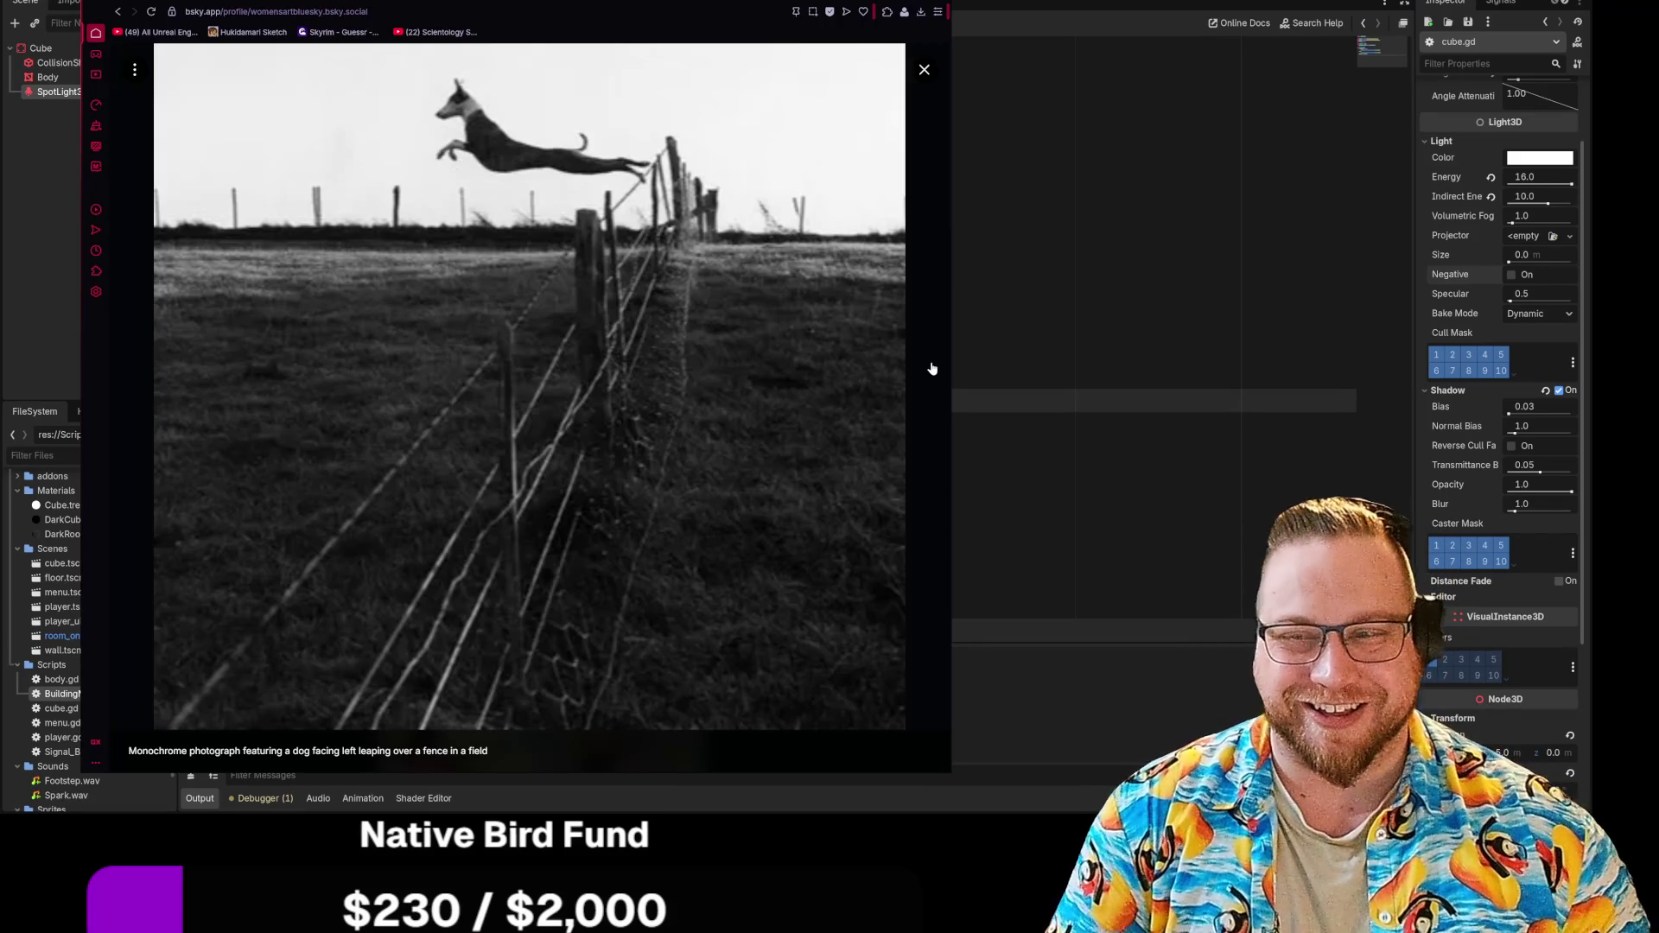
pyautogui.click(942, 7)
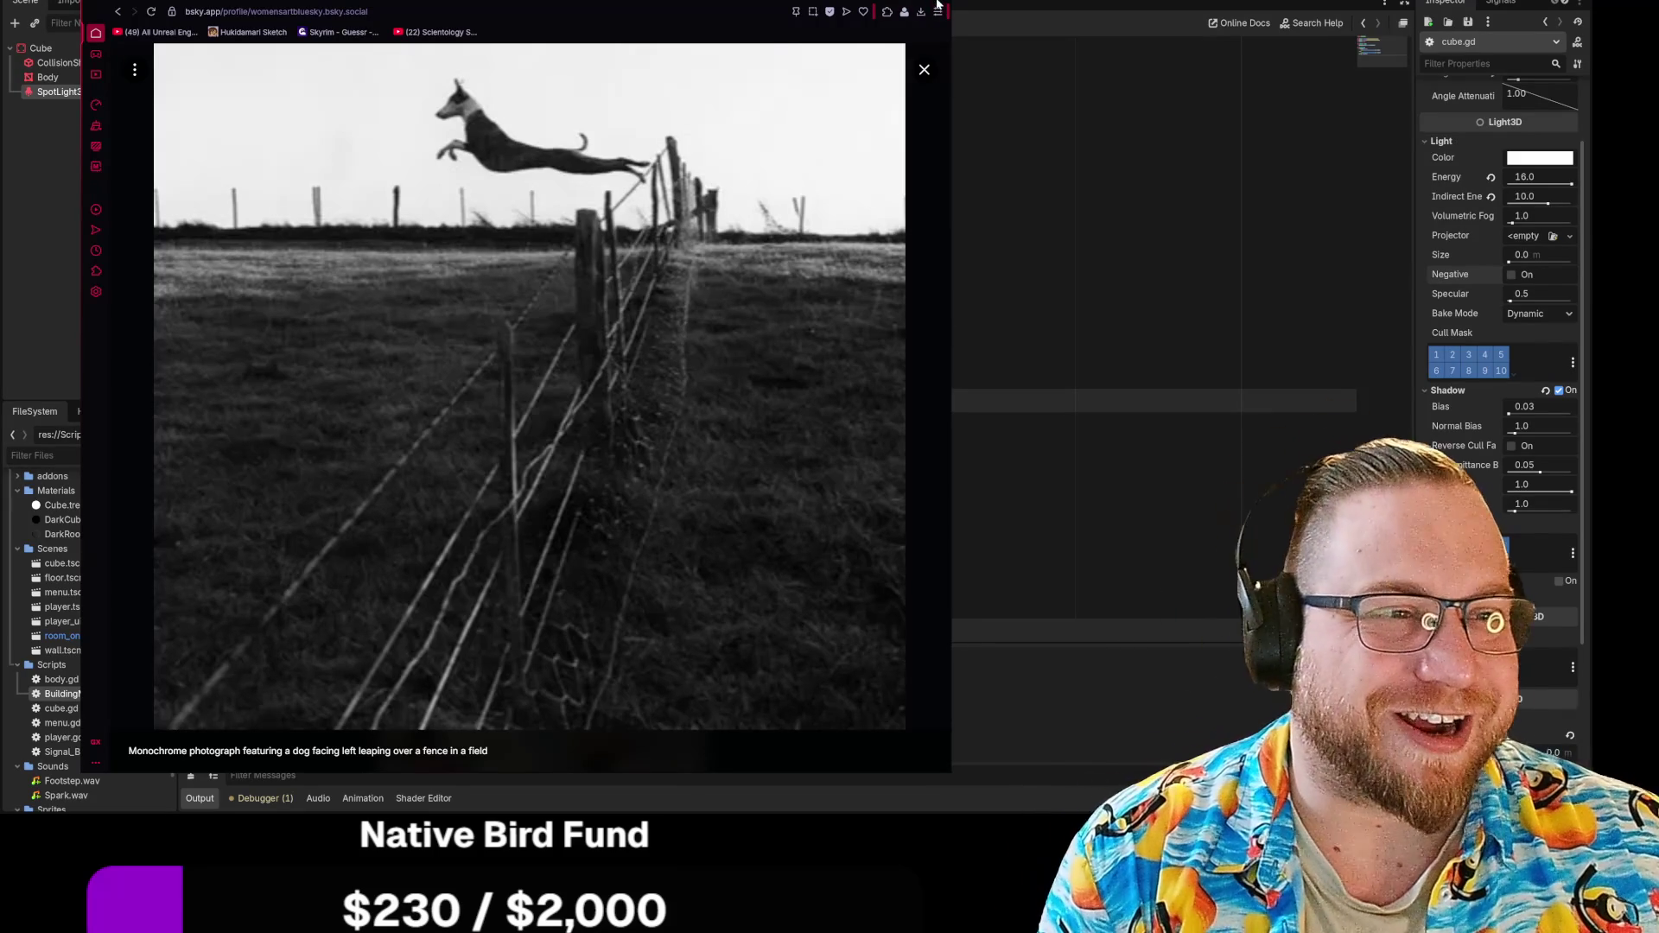
pyautogui.click(550, 413)
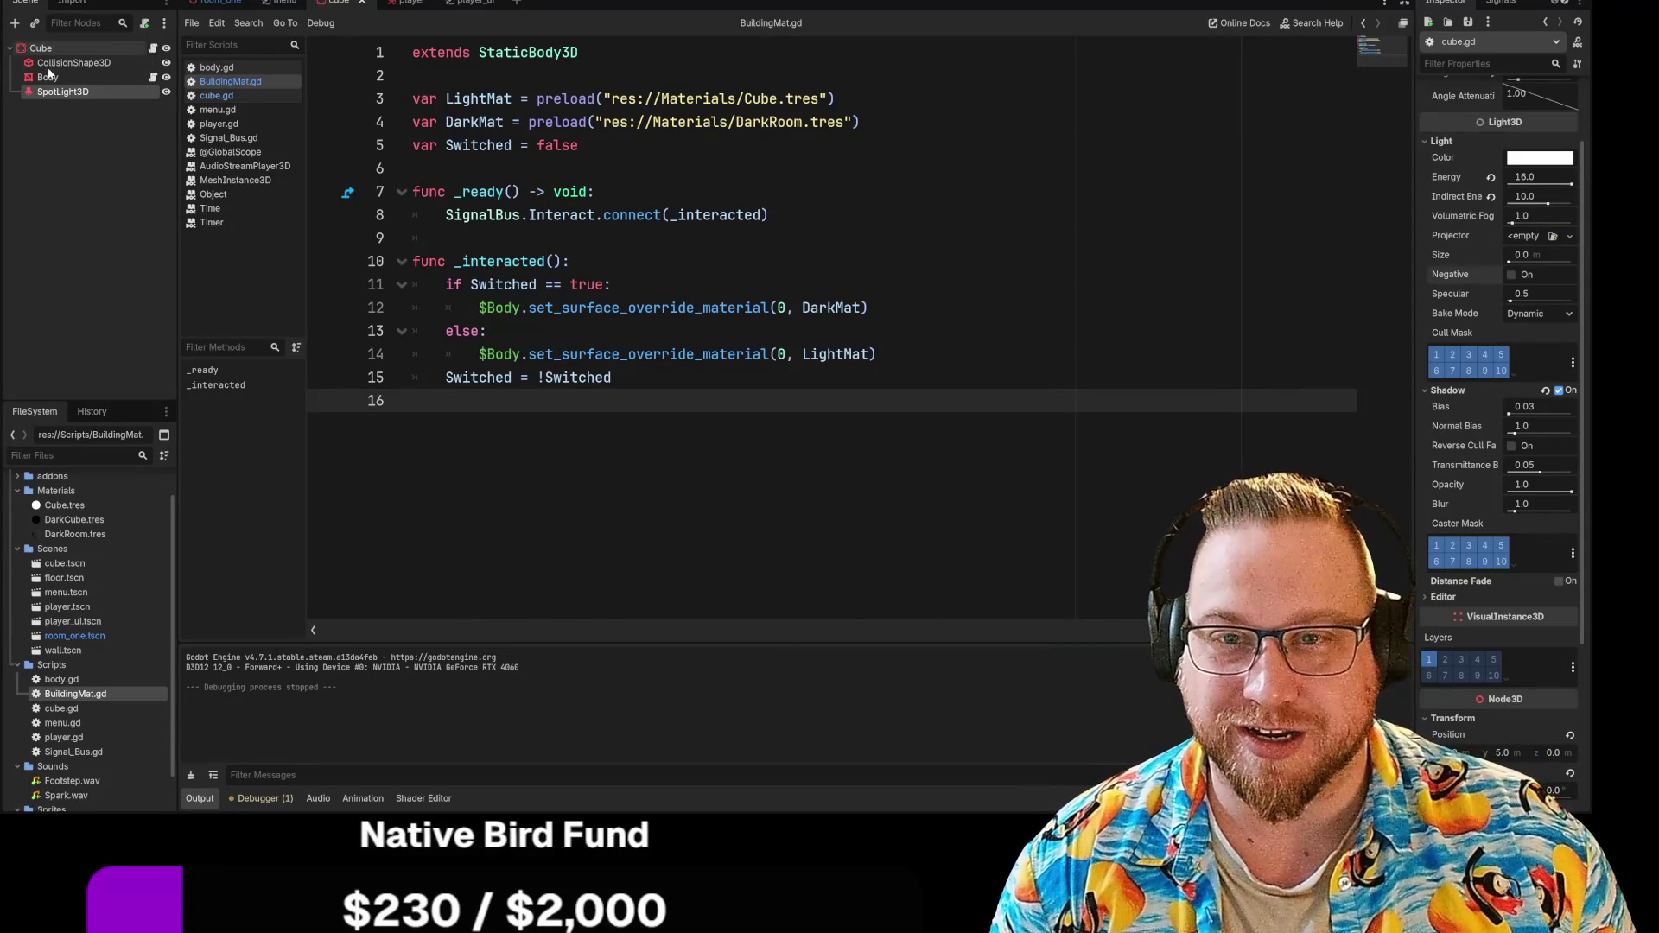
# Step: Switch the script editor to cube.gd from the scripts list
pyautogui.click(211, 98)
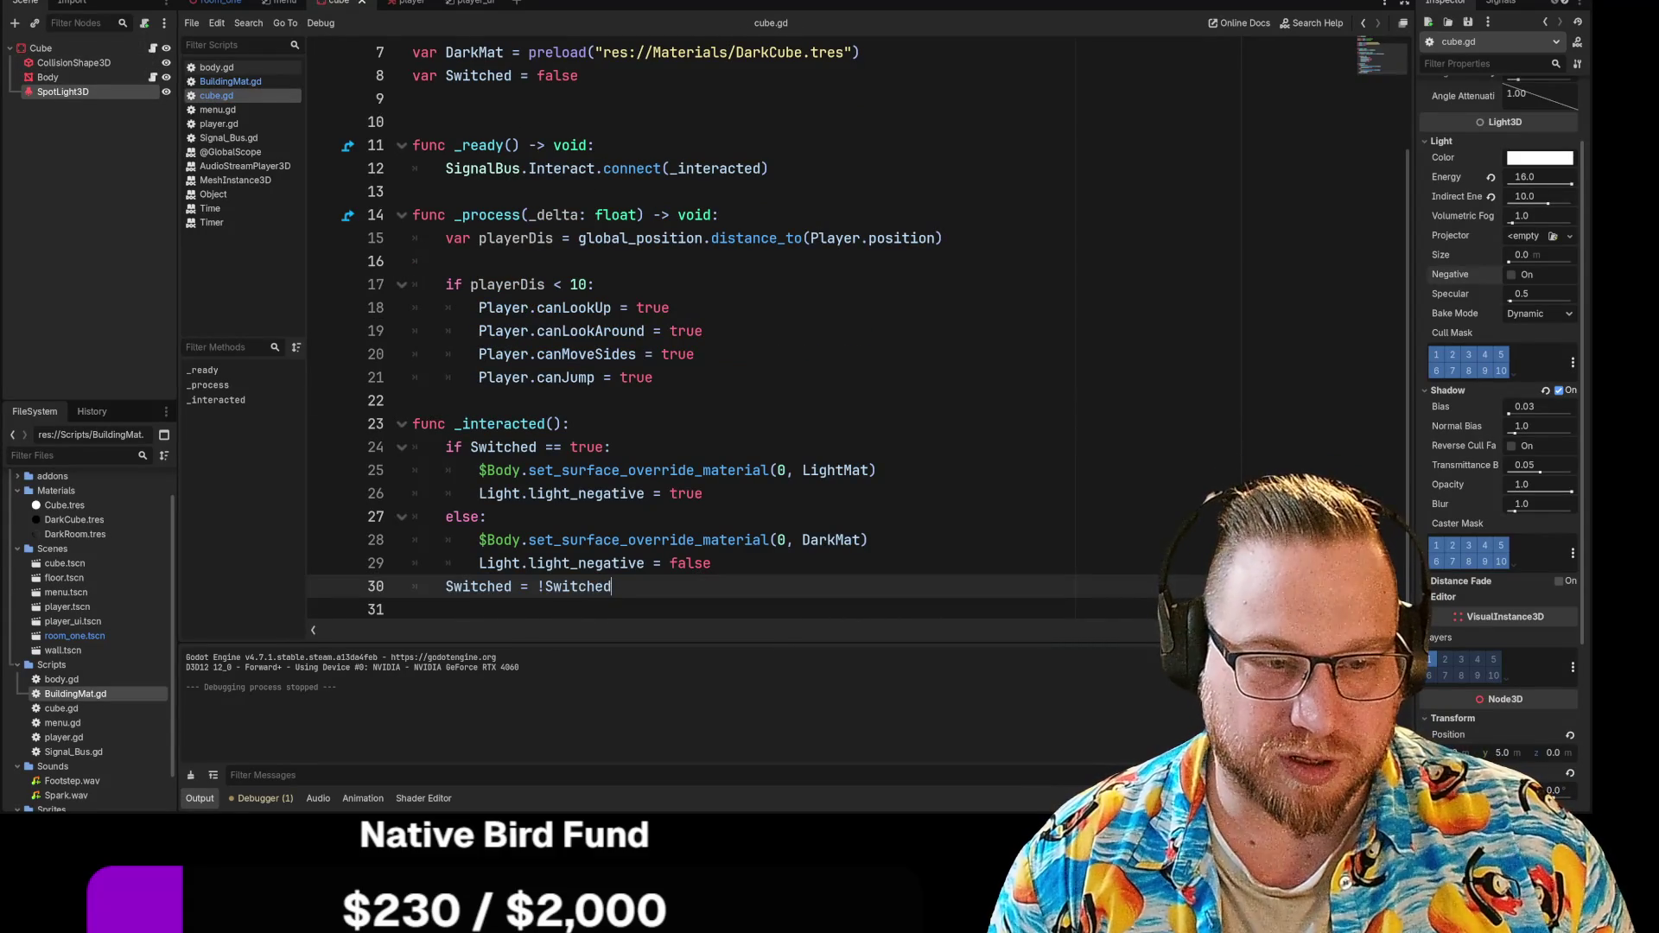
# Step: Test-run the game with F5 to check the cube's light, then close the game window
pyautogui.press('F5')
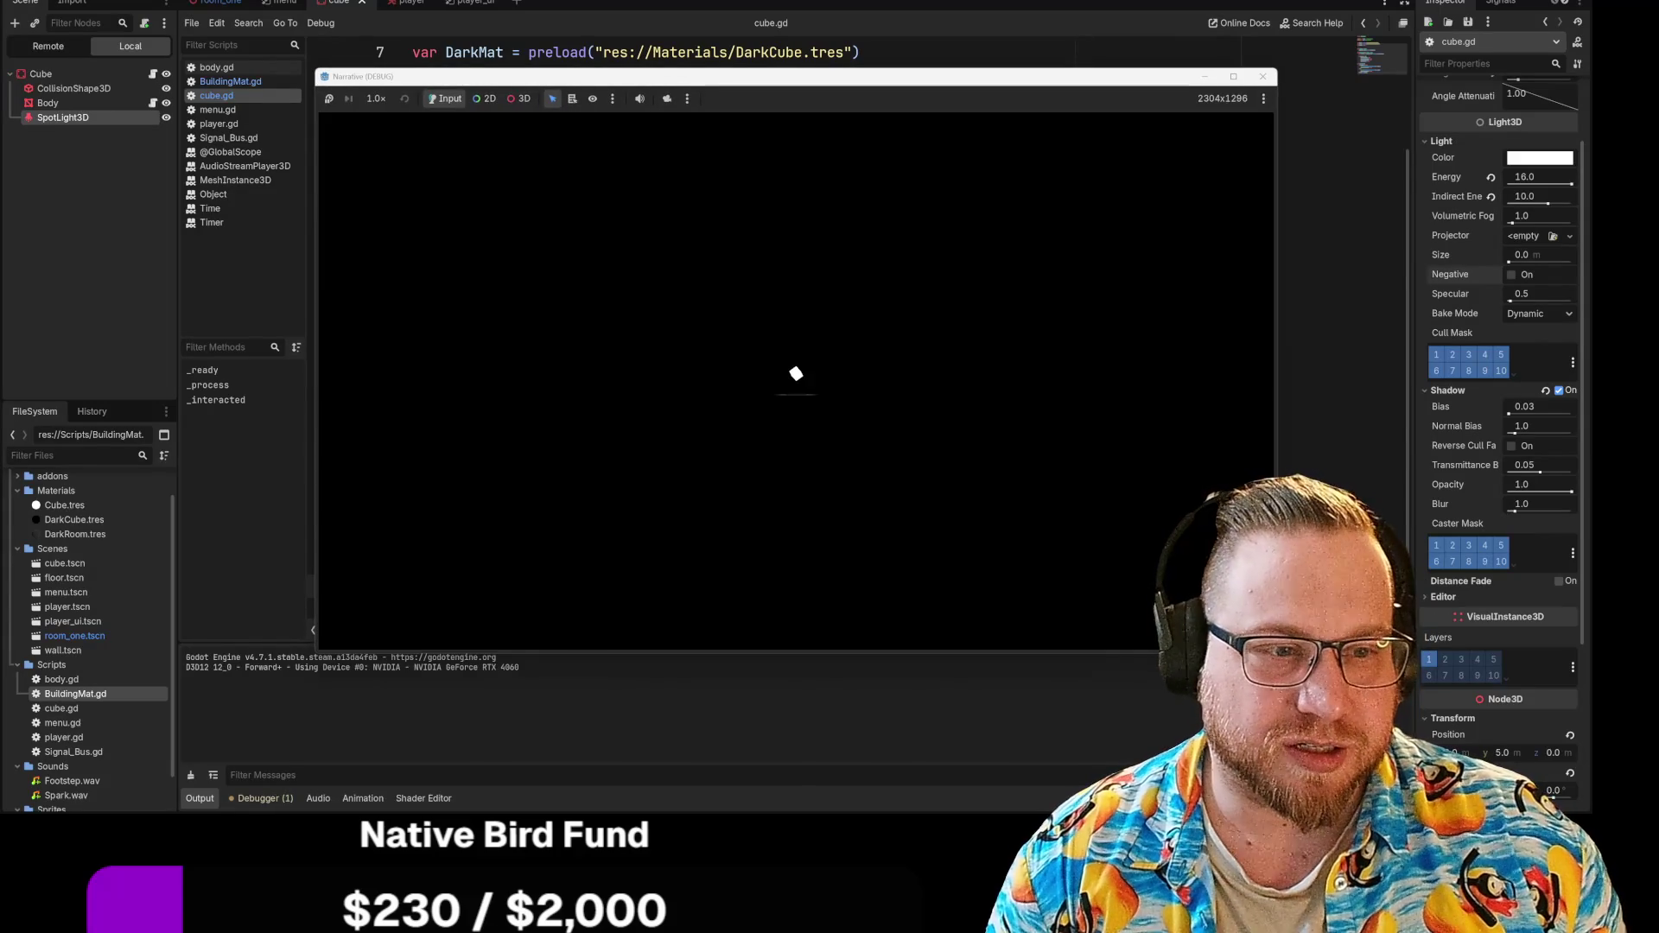
pyautogui.press('Escape')
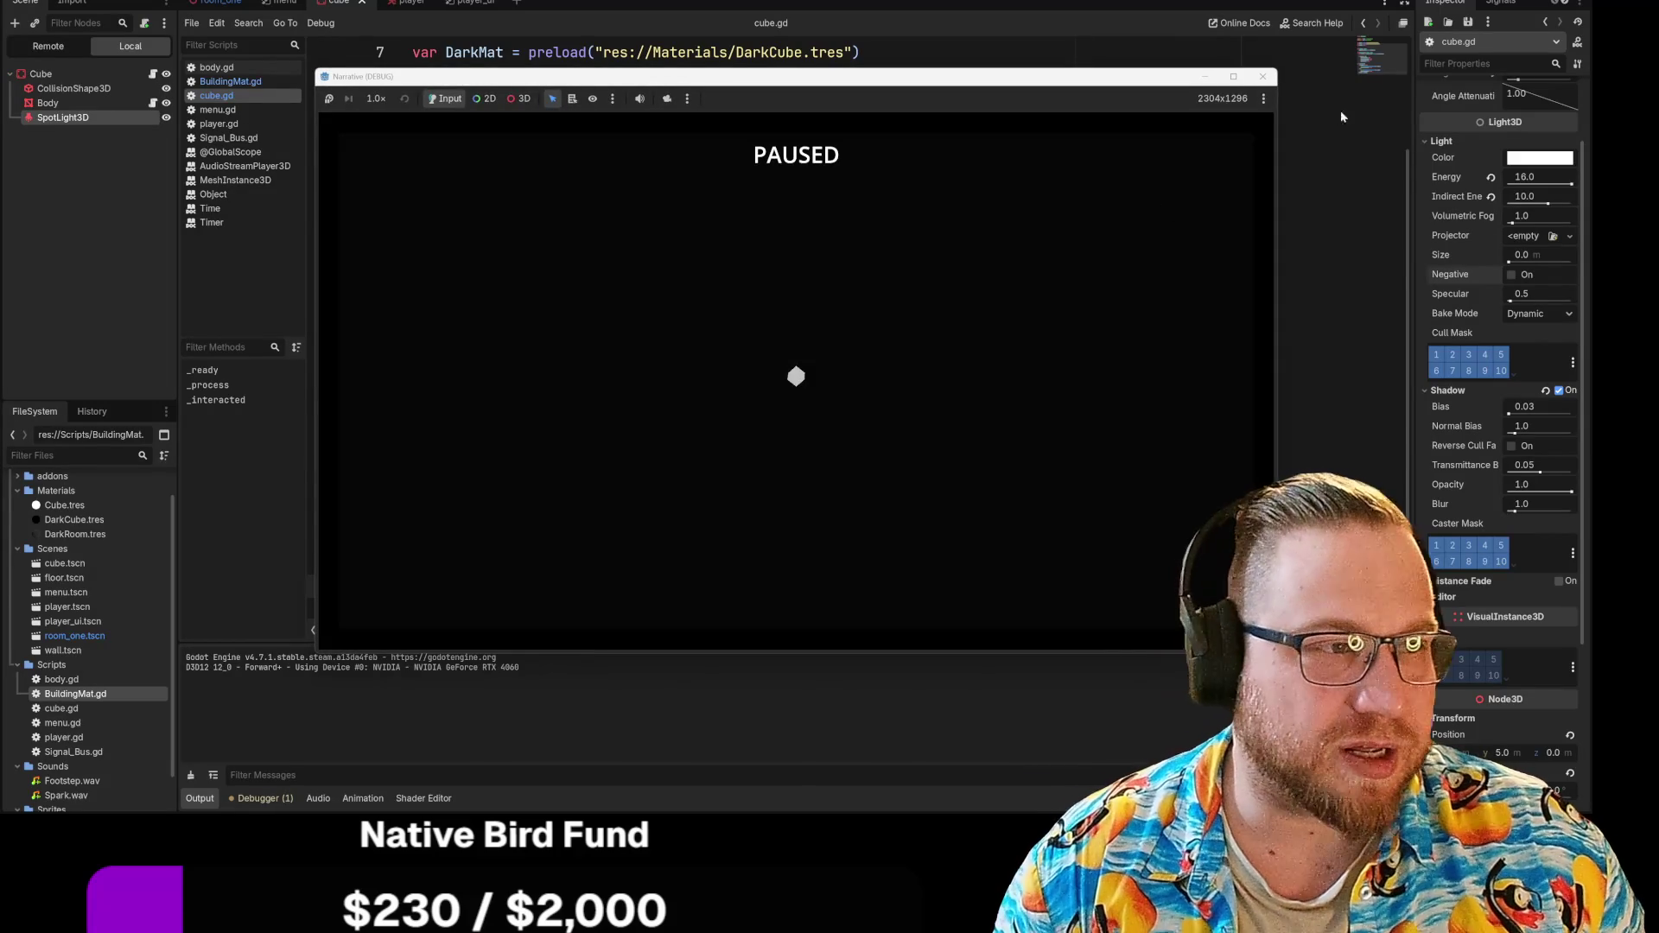
pyautogui.click(1262, 76)
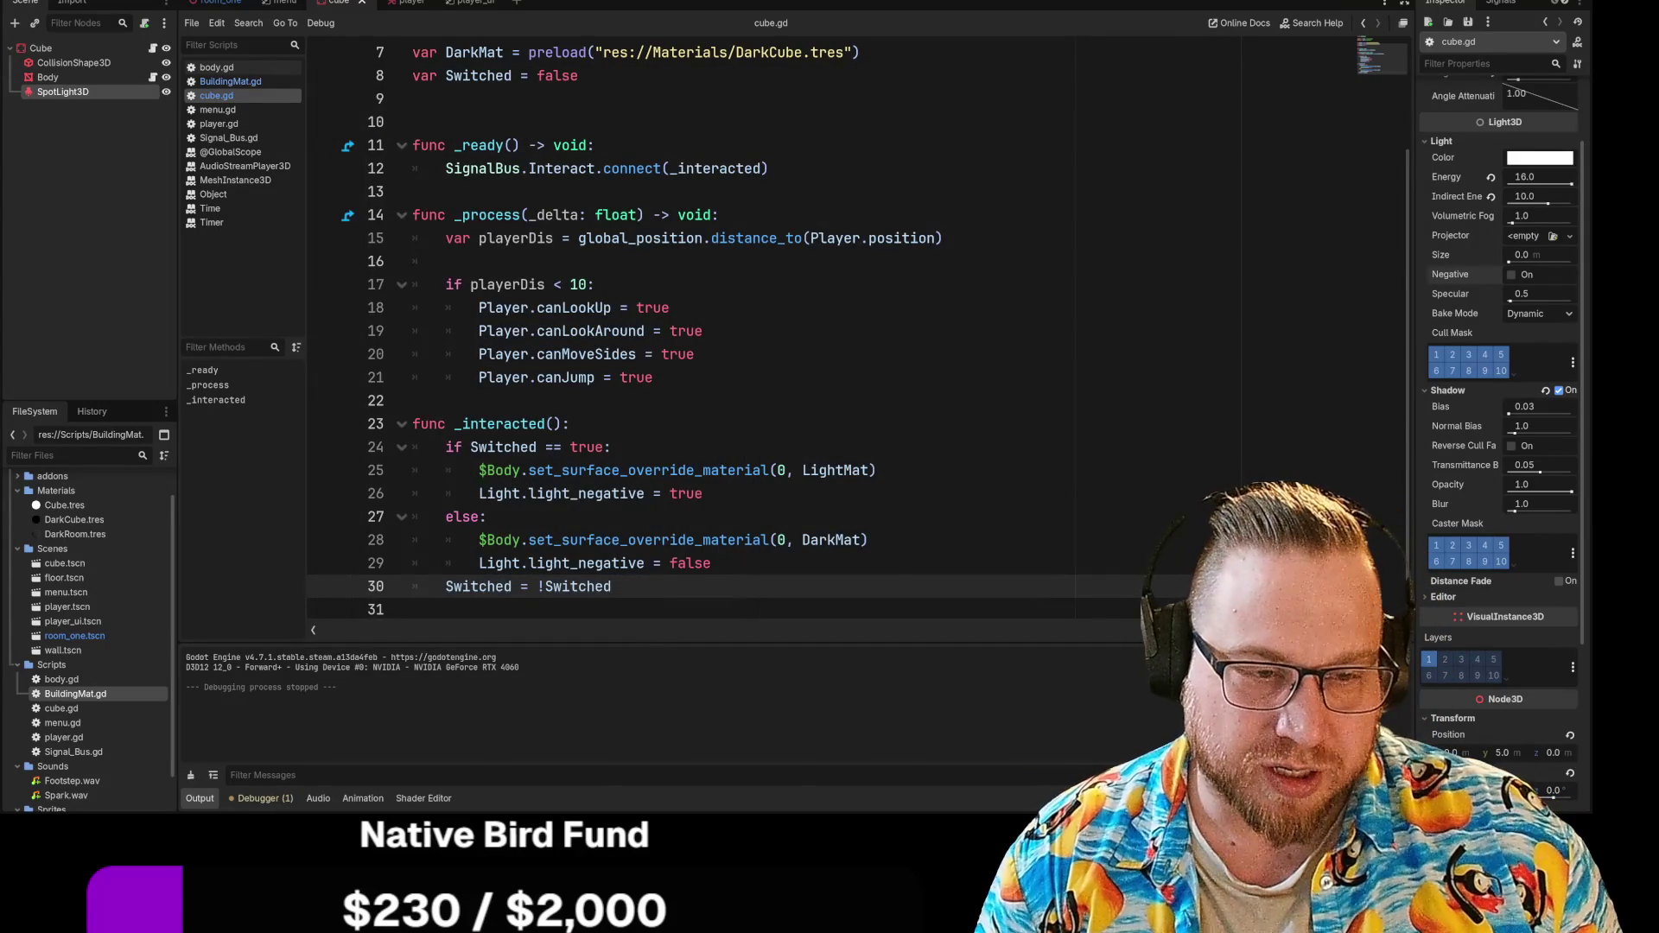
# Step: Set line 26's light_negative to false and line 29's to true, then run again
pyautogui.doubleClick(687, 493)
pyautogui.write('fals')
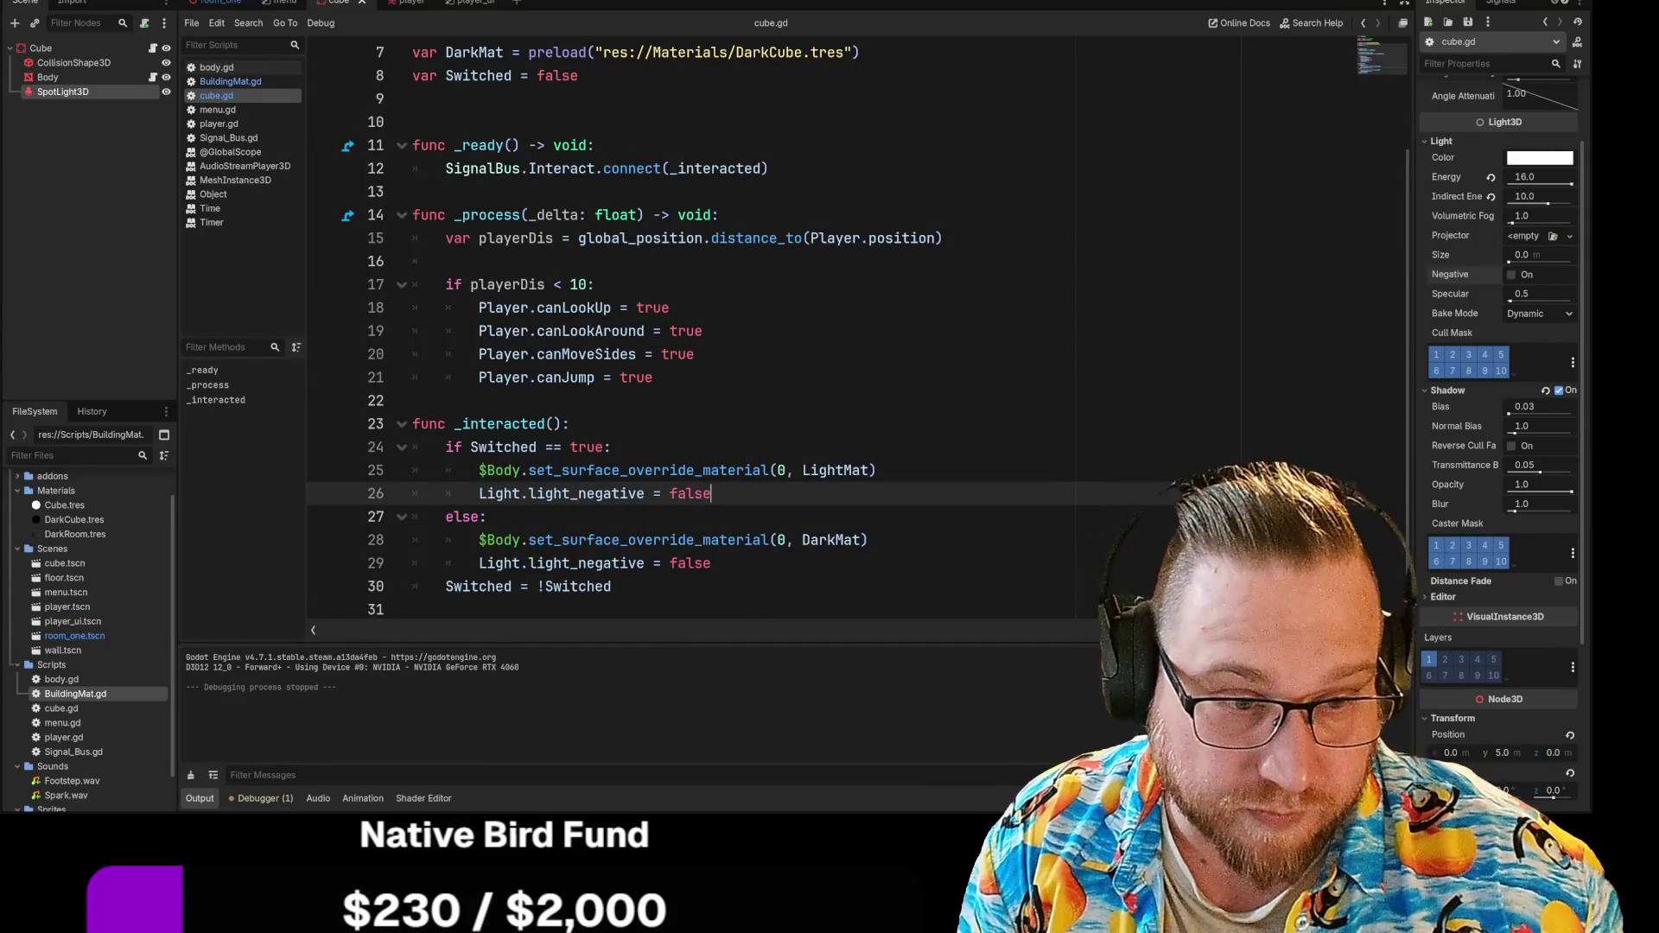
pyautogui.write('e')
pyautogui.doubleClick(690, 562)
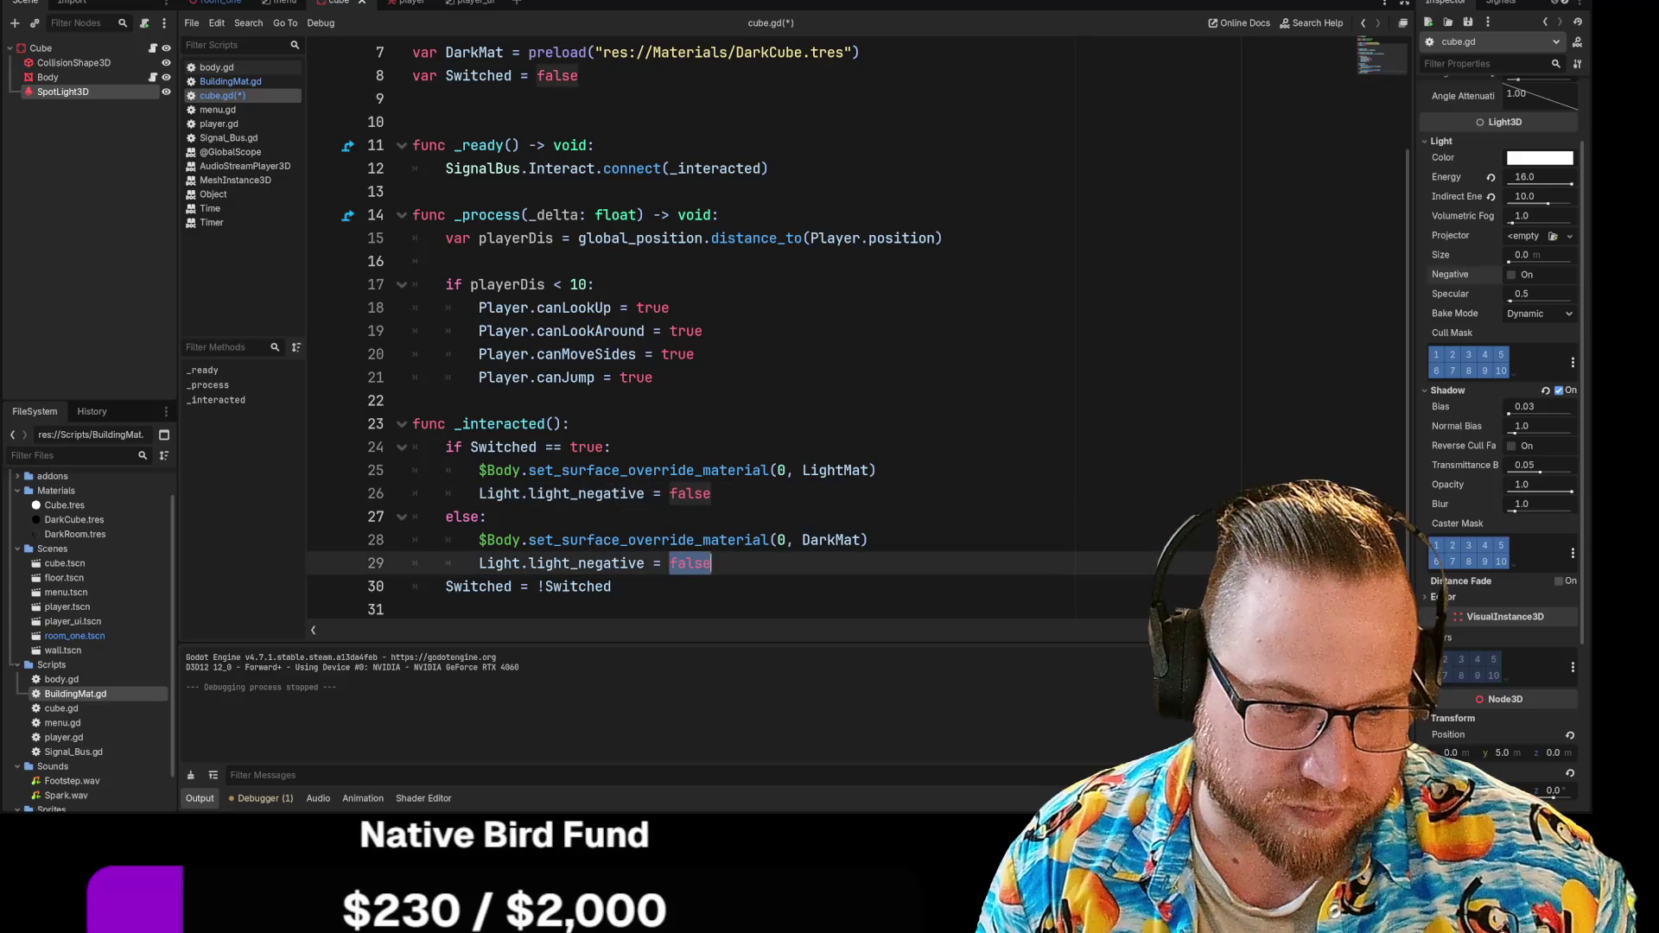
pyautogui.write('truwe')
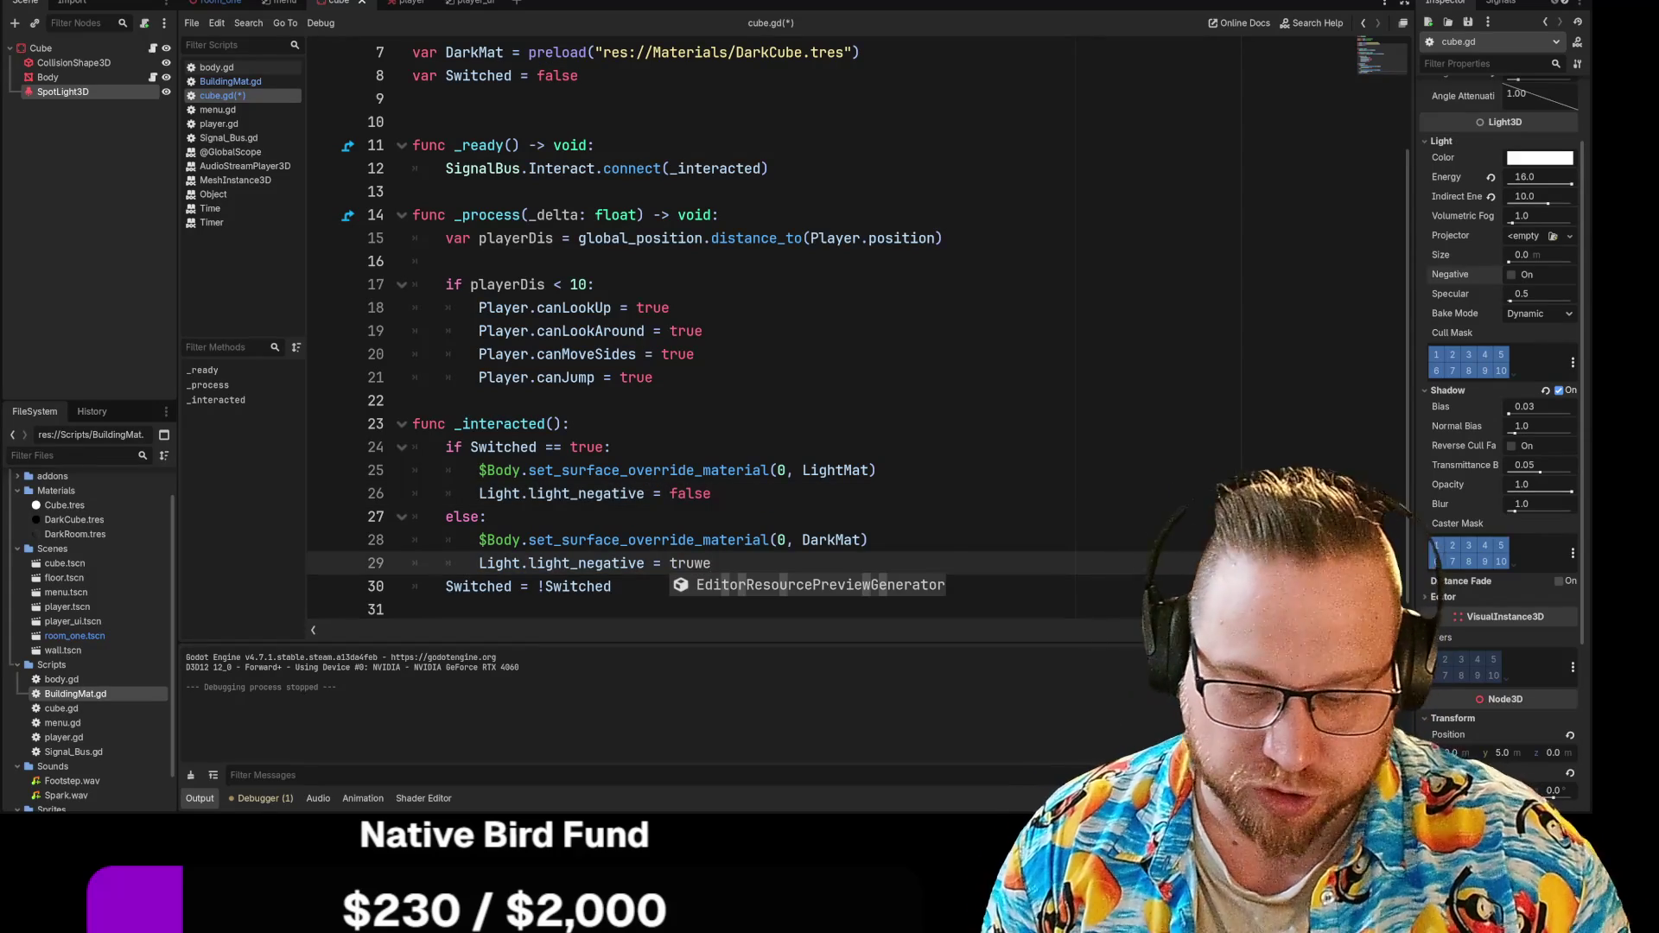
pyautogui.press('BackSpace')
pyautogui.press('BackSpace')
pyautogui.write('e')
pyautogui.press('Escape')
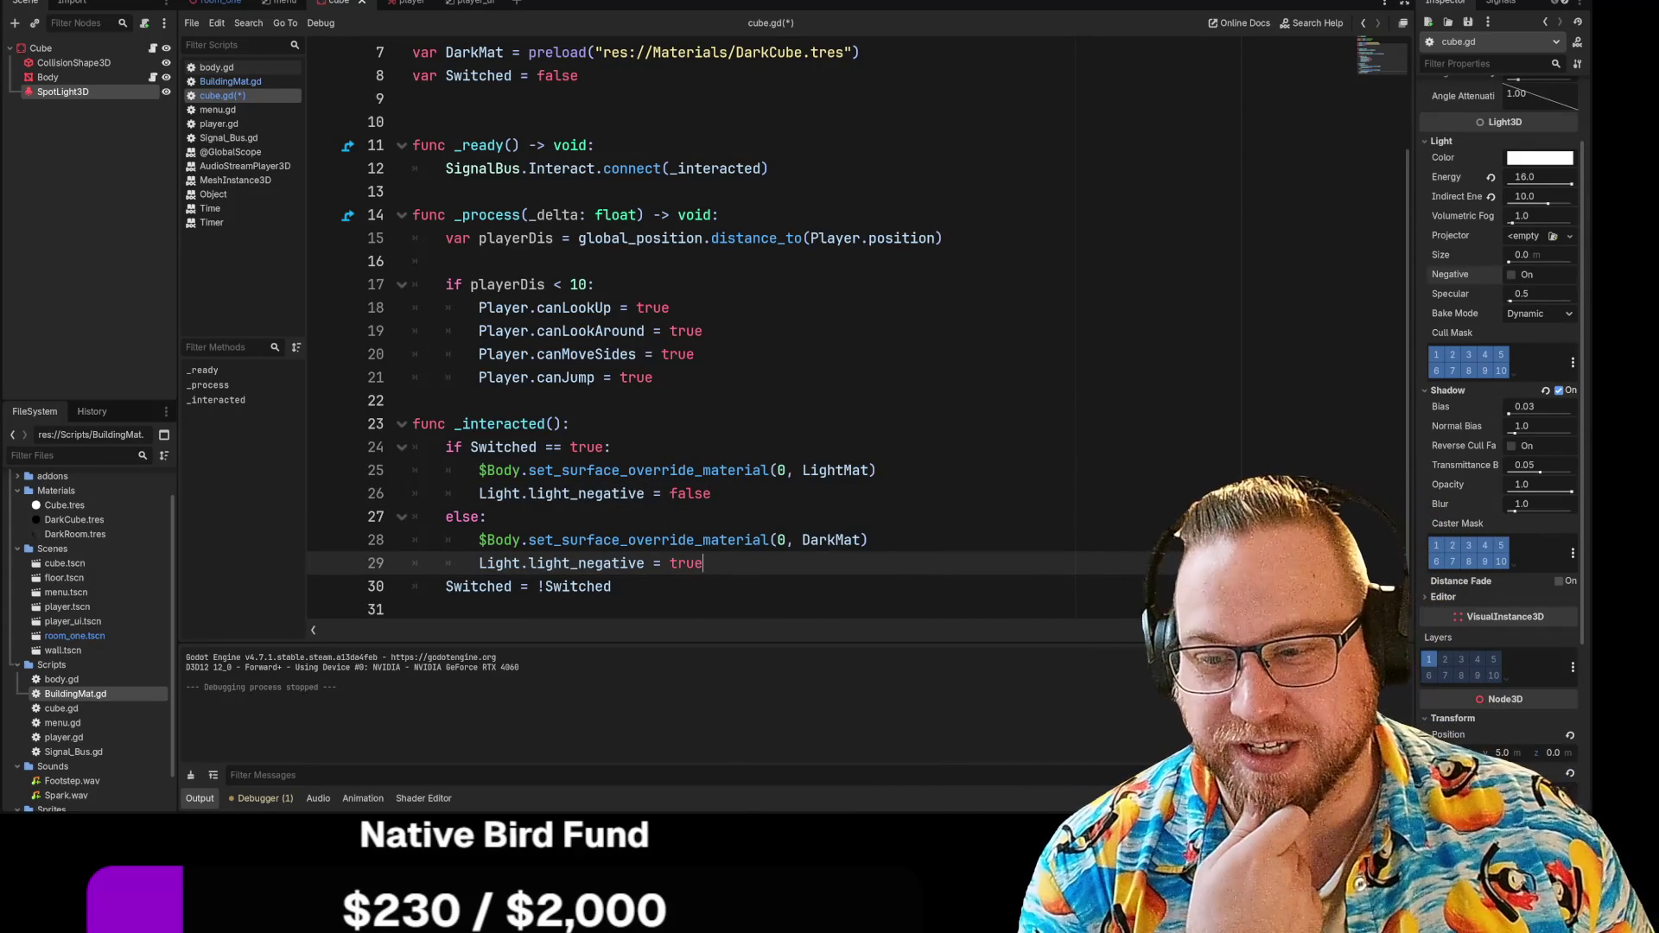
pyautogui.press('F5')
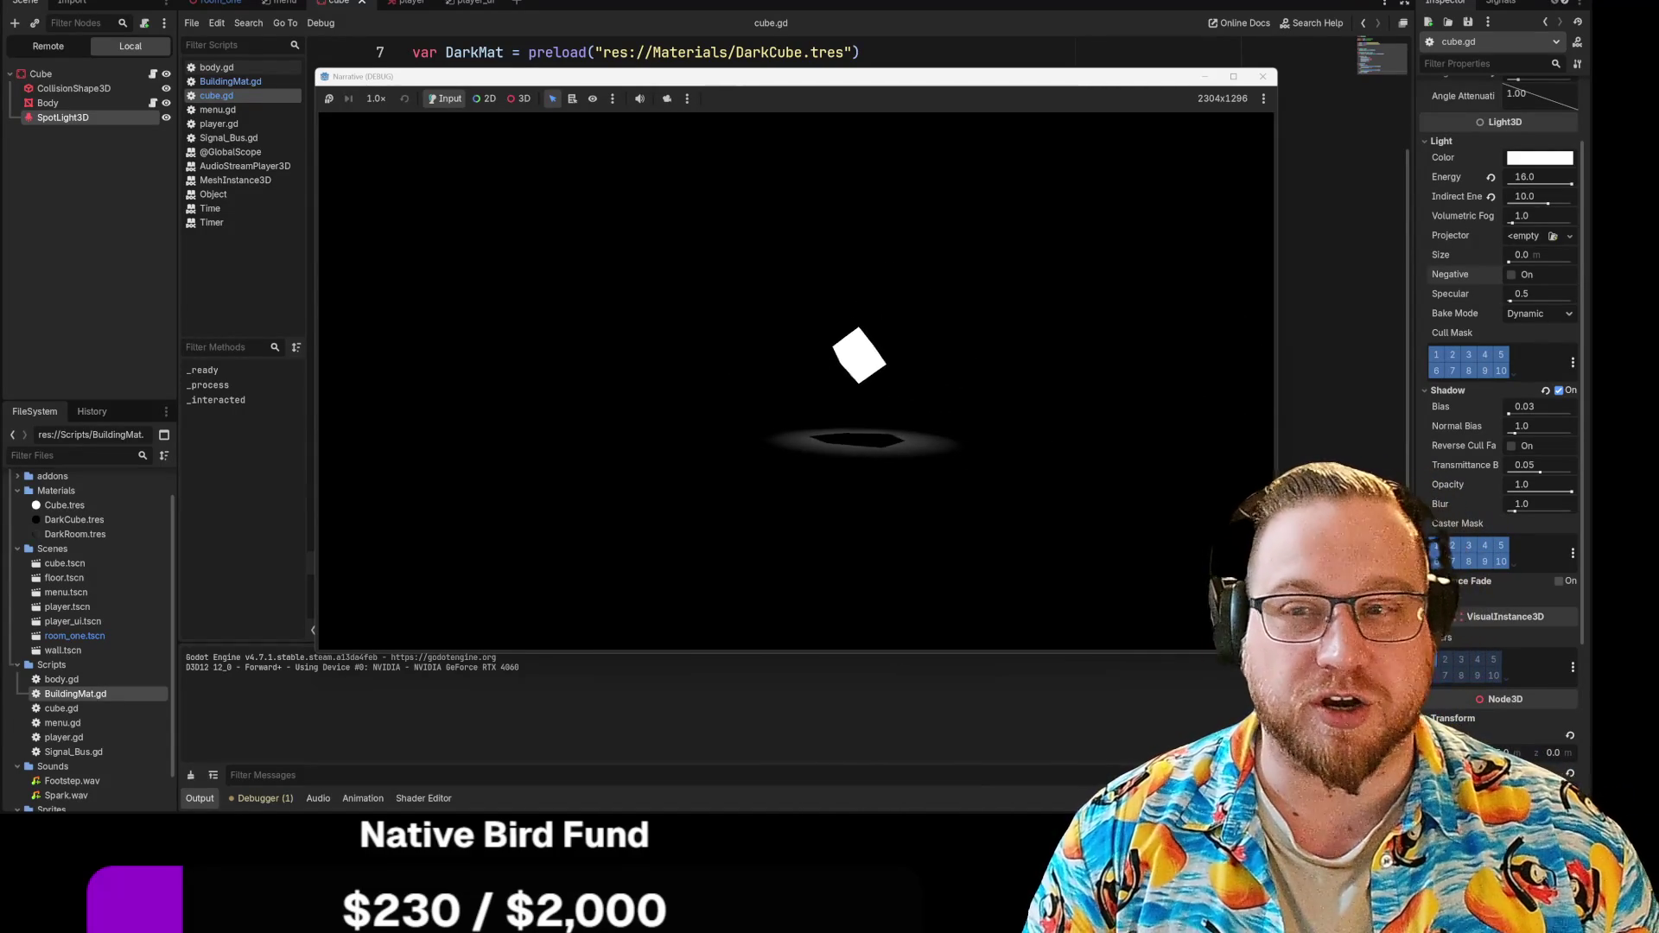
# Step: Stop the Narrative (DEBUG) test run after checking the swapped negative light
pyautogui.press('Escape')
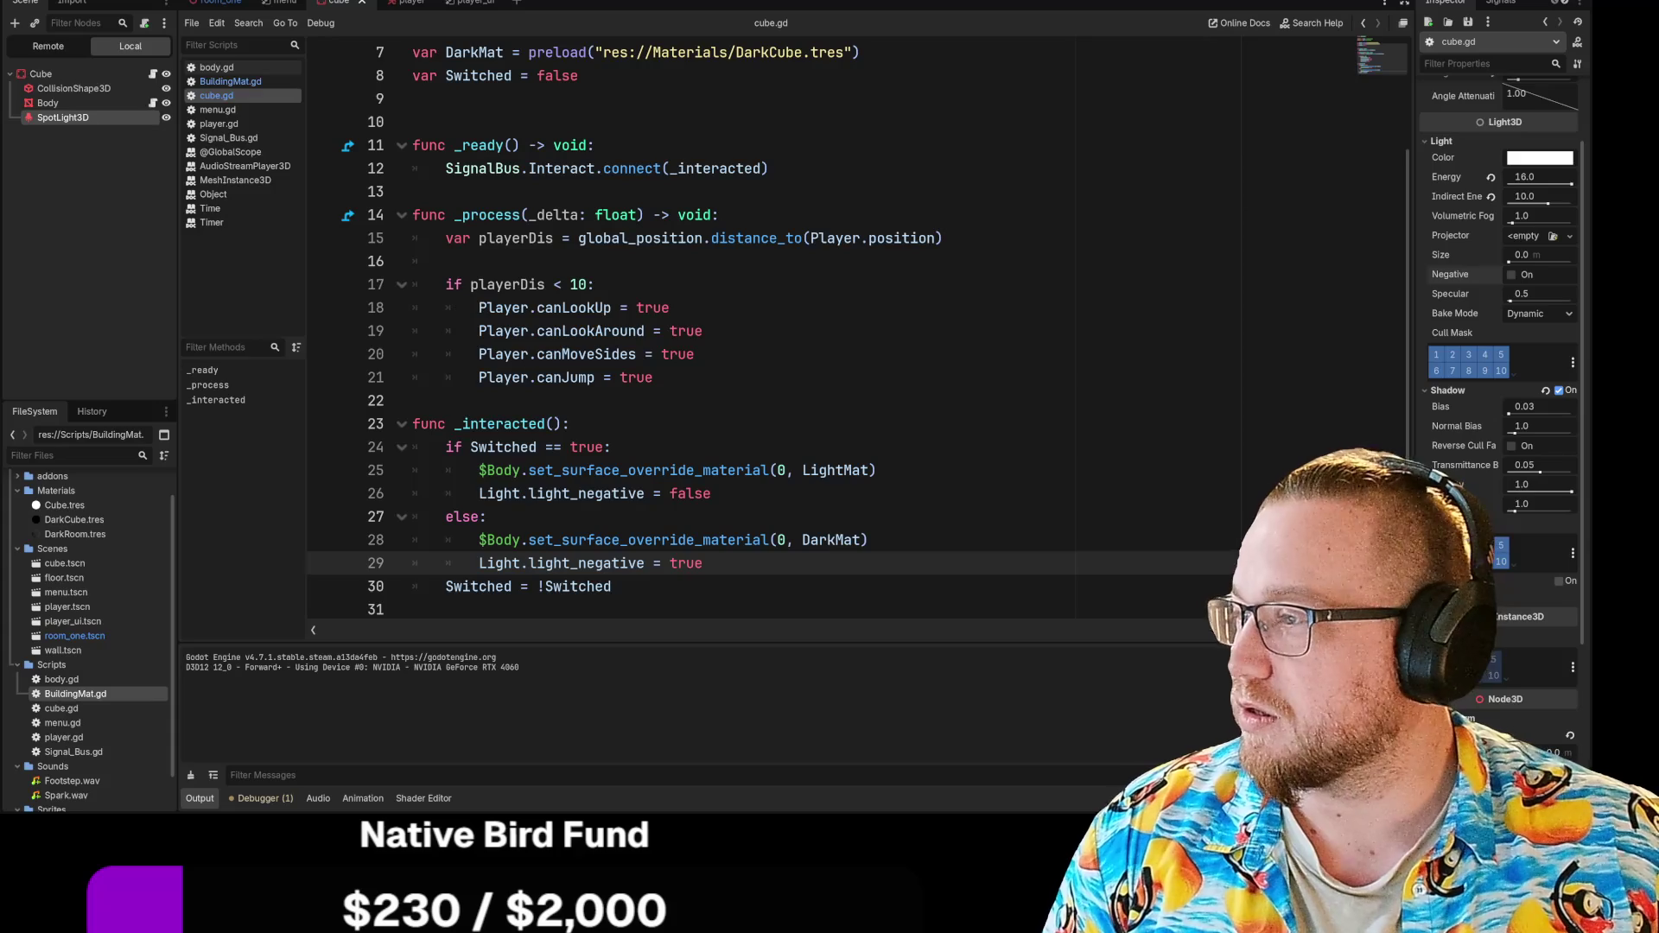
# Step: Open the TikTok haircut image from the Skuxx Super Saiyan 4 result in its own tab and widen the window
pyautogui.hotkey('alt', 'Tab')
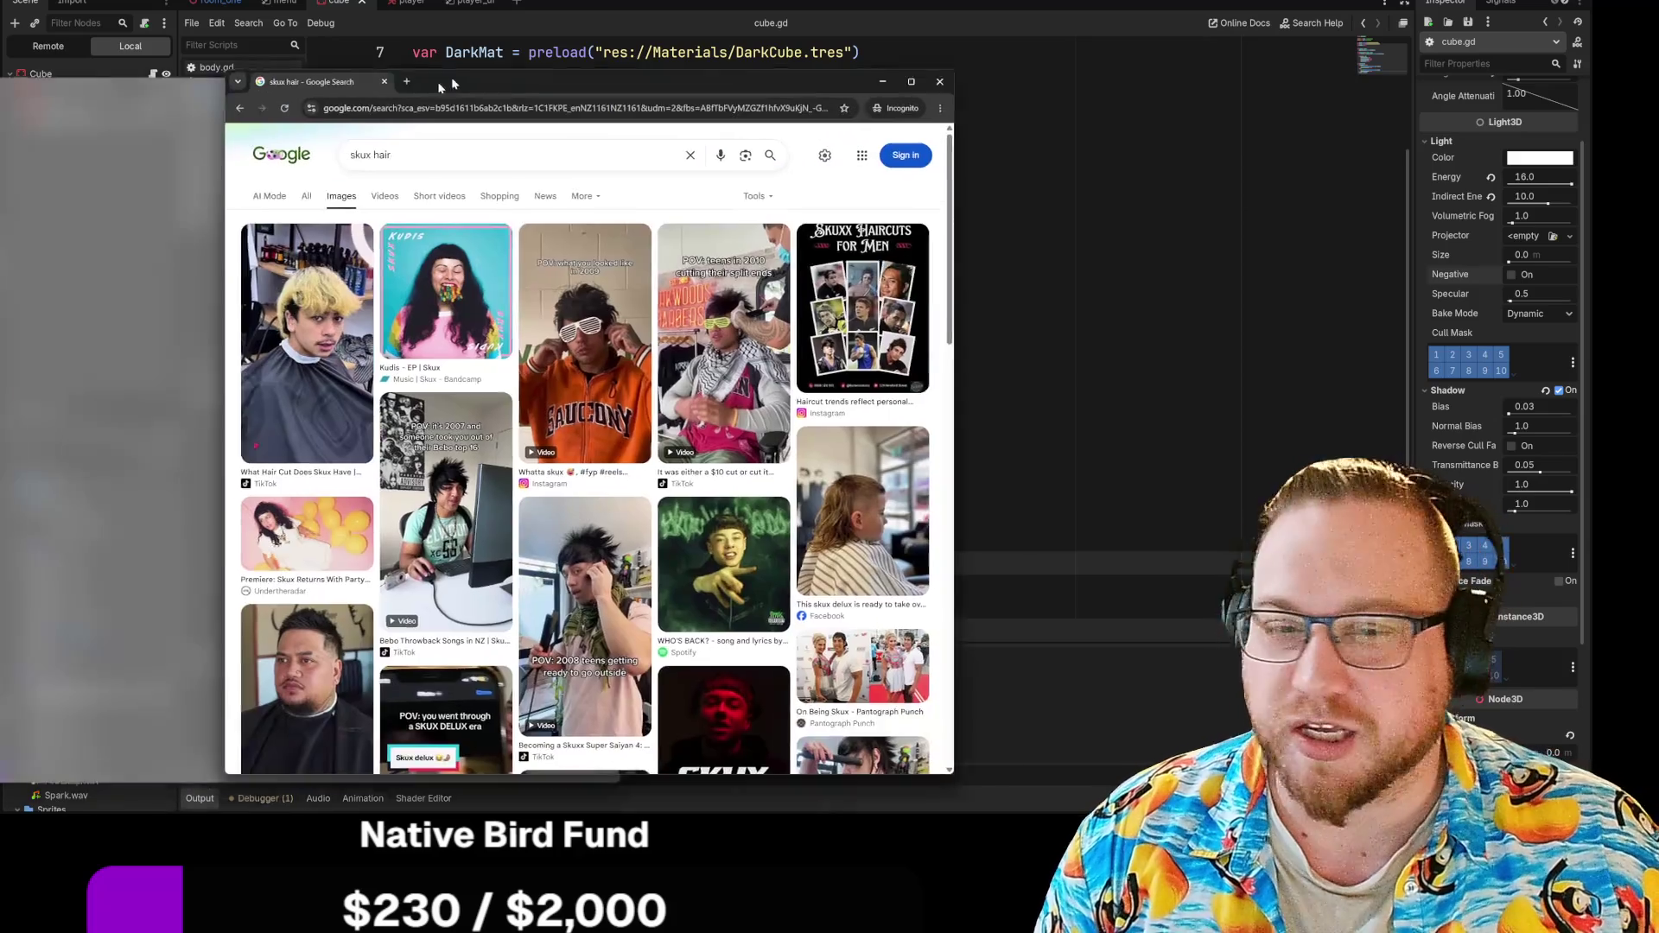
pyautogui.scroll(-2, 814, 268)
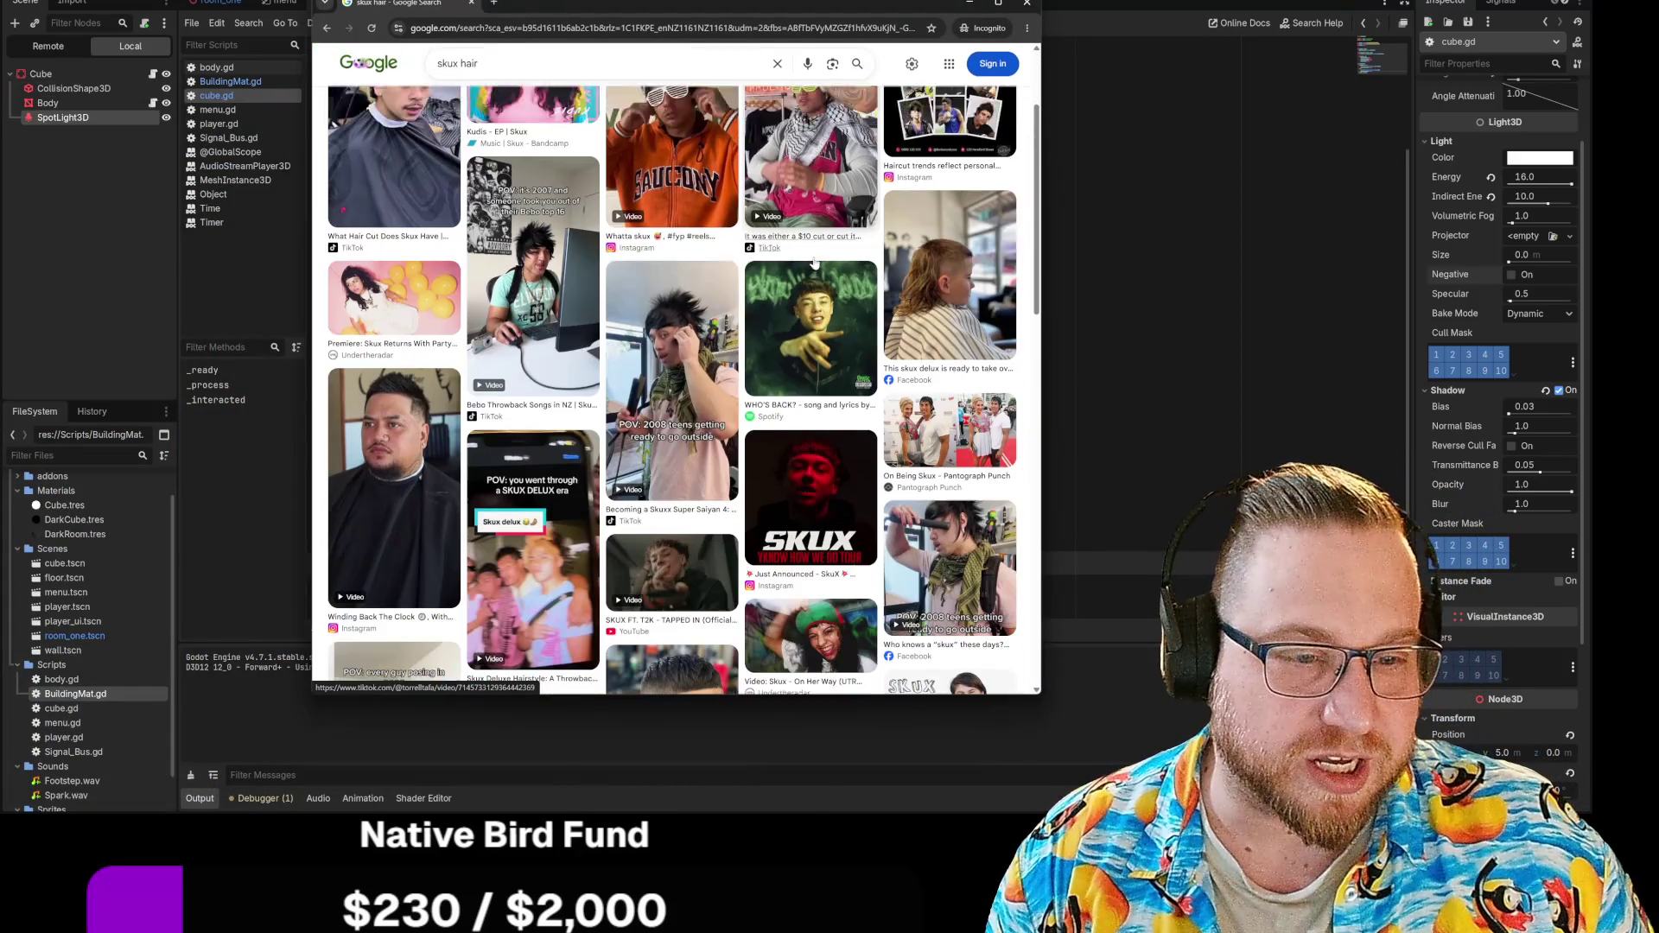
pyautogui.click(677, 340)
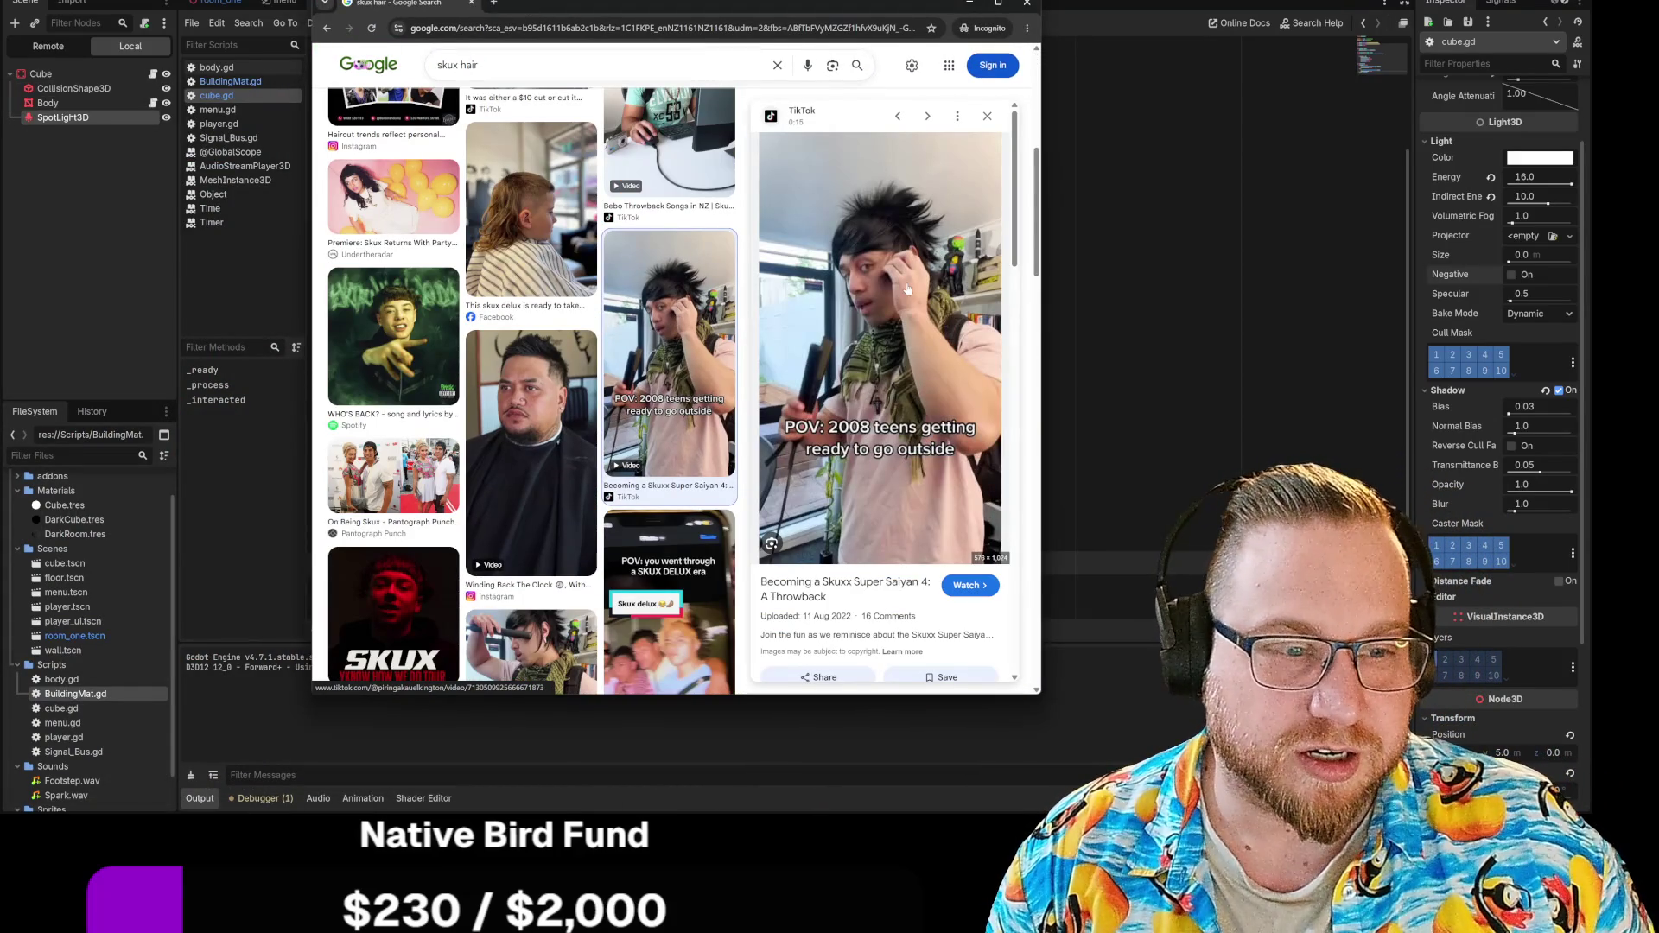
pyautogui.rightClick(907, 285)
pyautogui.click(980, 454)
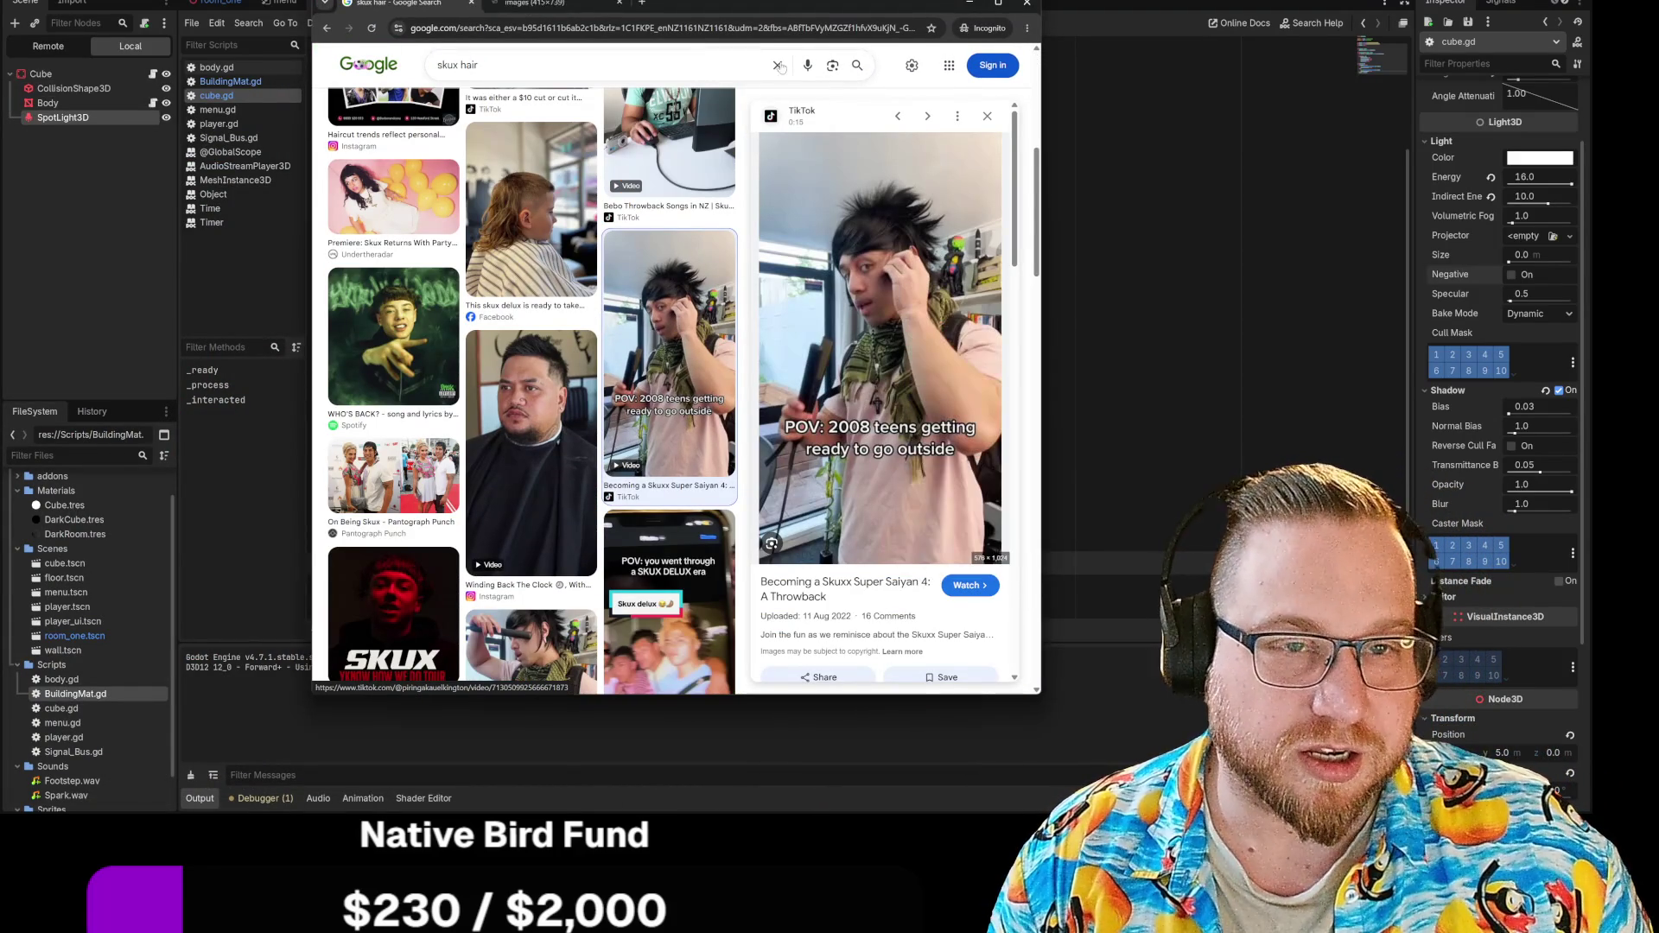
pyautogui.click(553, 4)
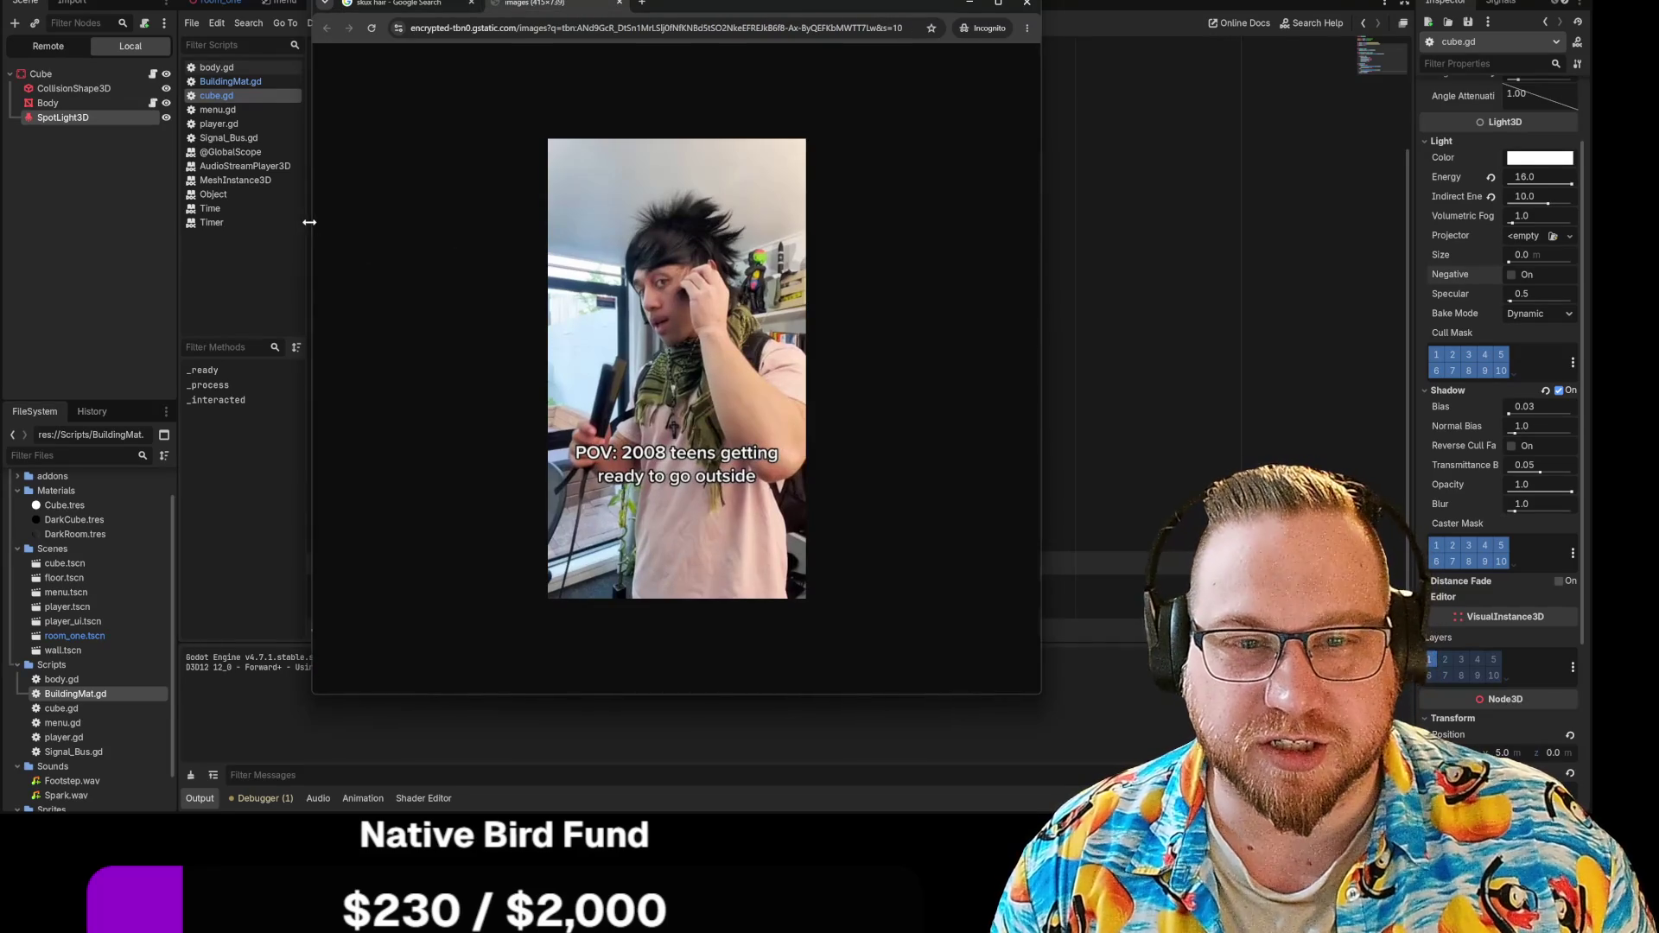
pyautogui.moveTo(313, 227); pyautogui.dragTo(253, 227)
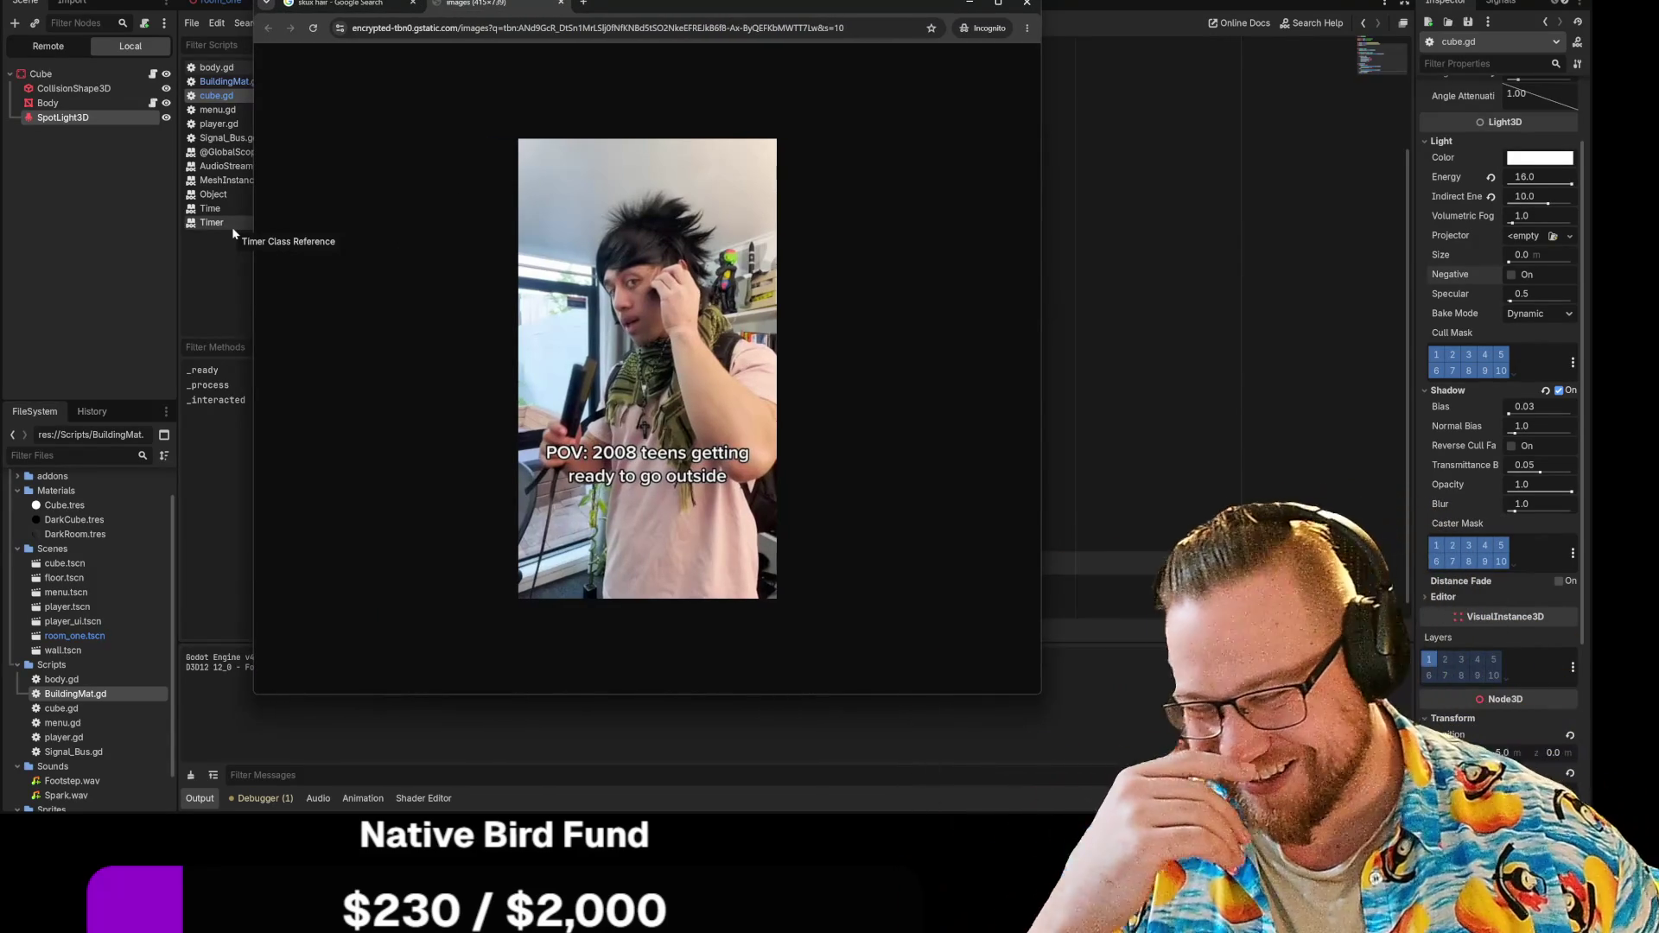
# Step: Back in the skux hair results, preview the 'every guy posing in 2008' TikTok, close the panel, and scroll to top
pyautogui.click(337, 4)
pyautogui.scroll(-5, 903, 367)
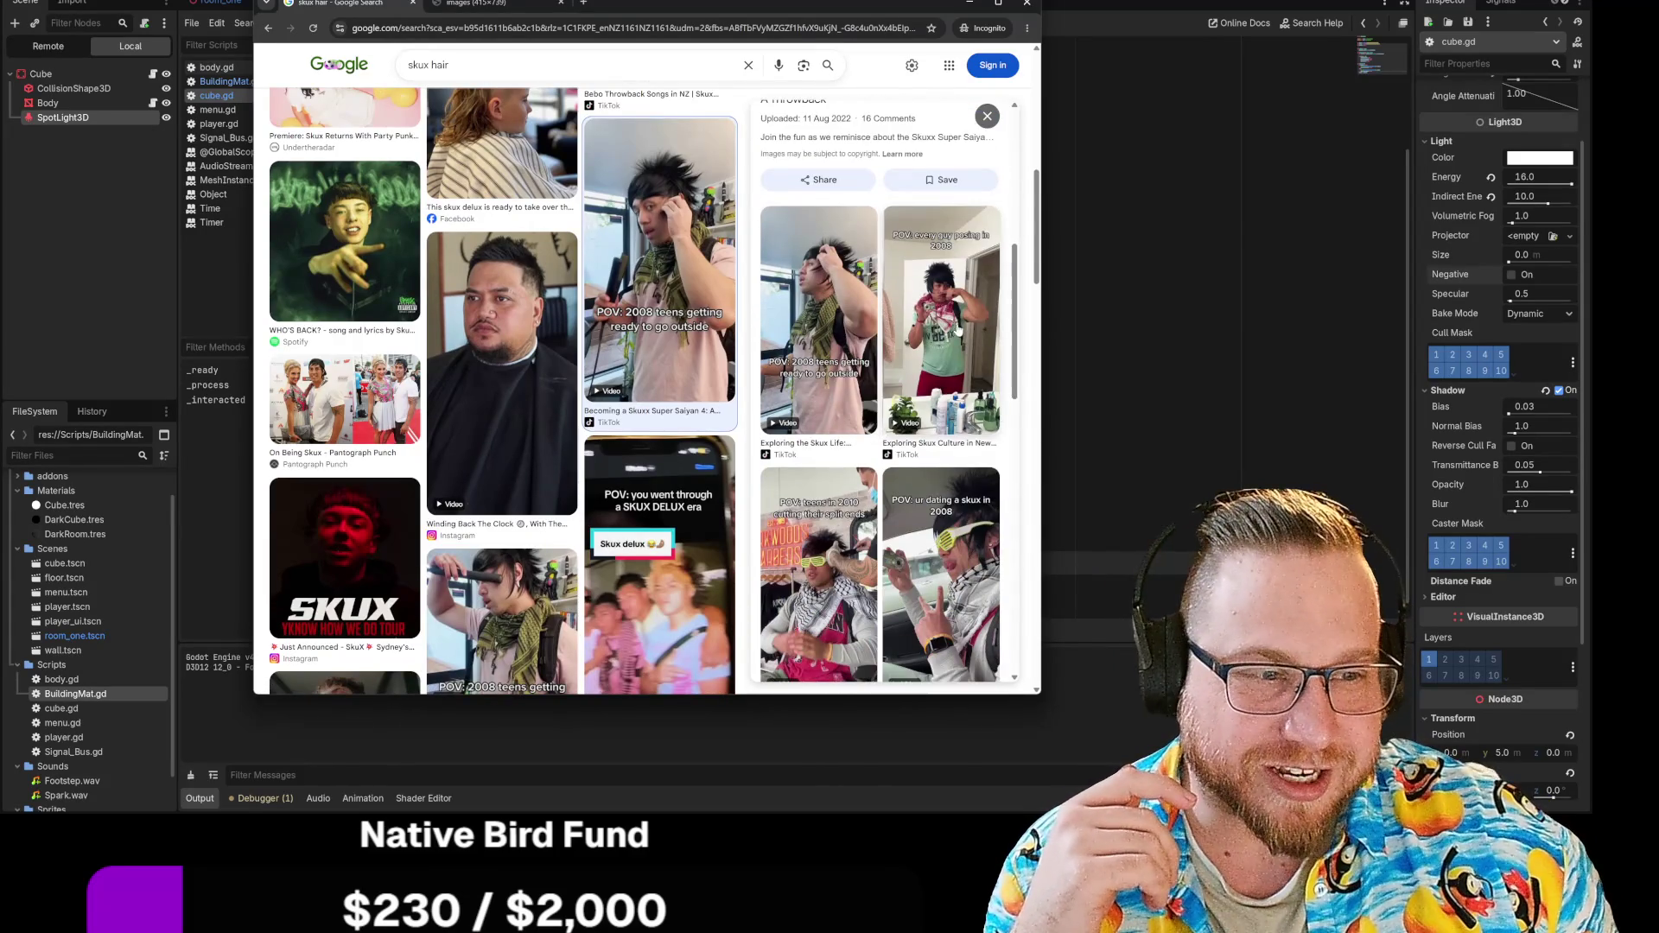
pyautogui.click(961, 333)
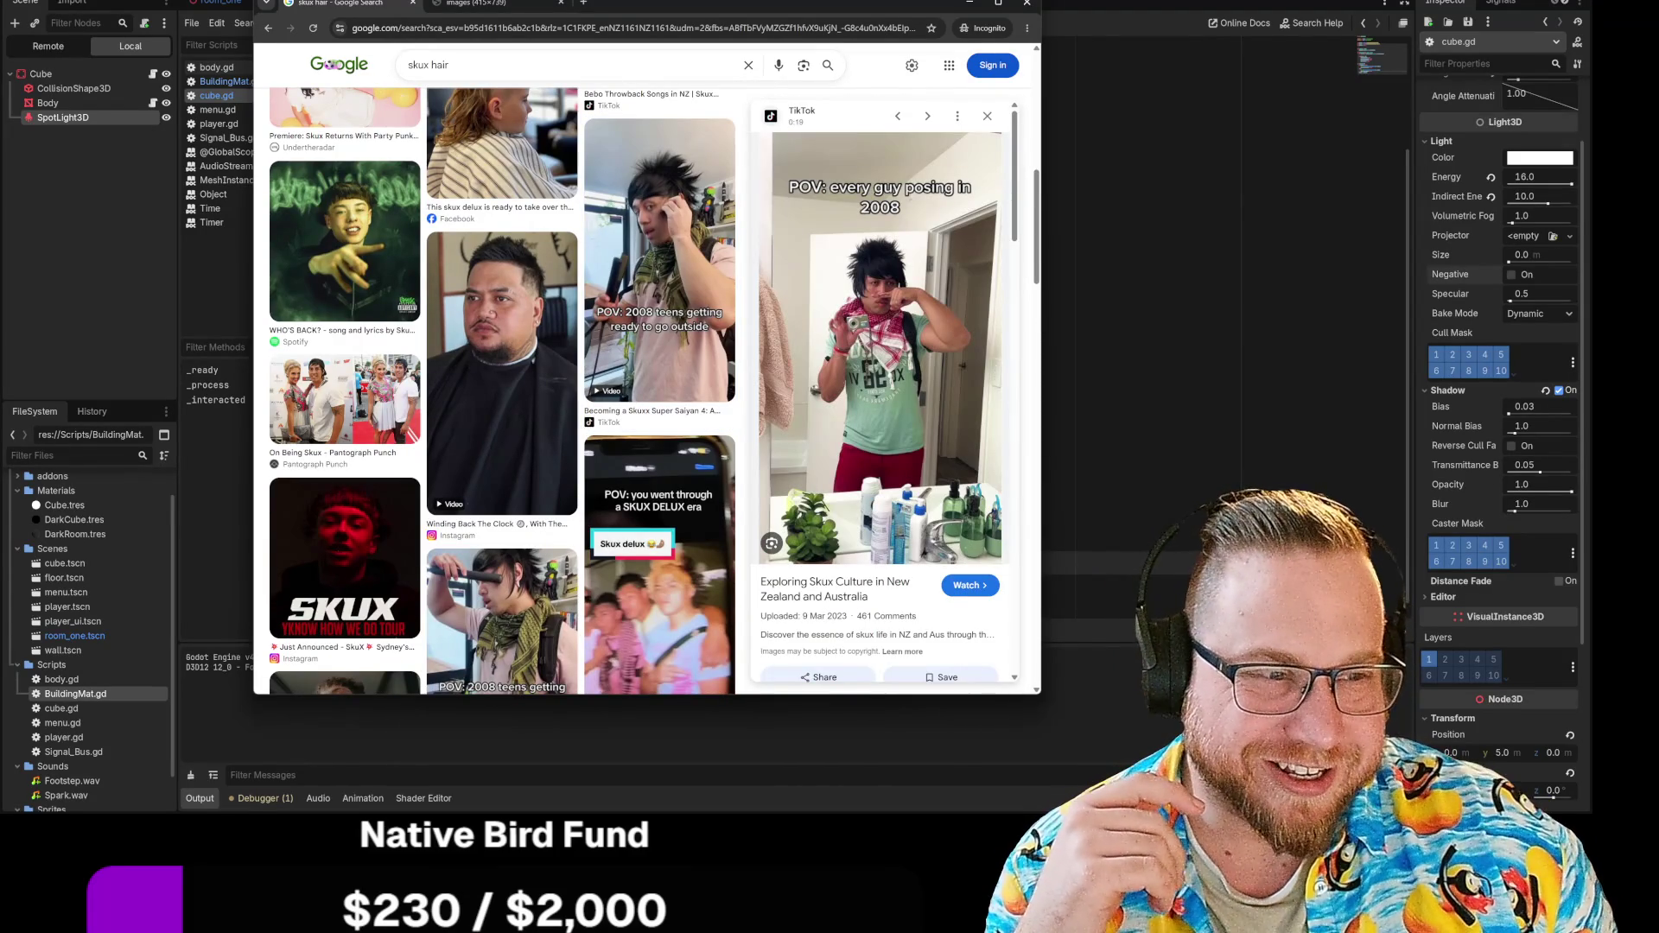
pyautogui.moveTo(1043, 326); pyautogui.dragTo(1090, 335)
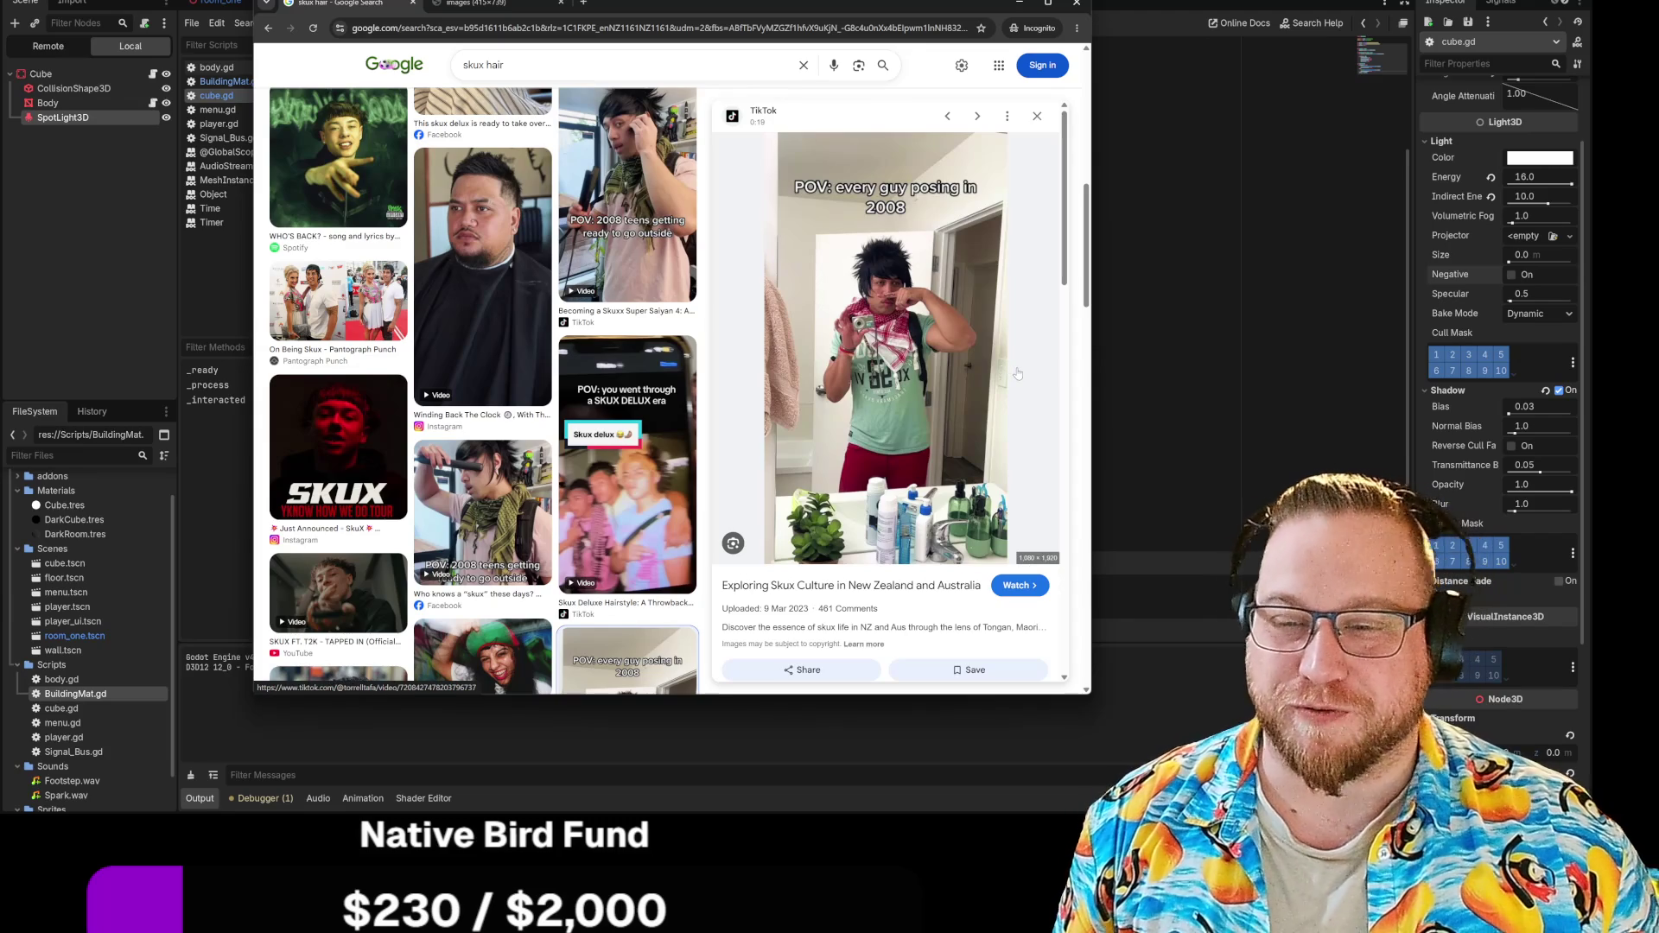
pyautogui.scroll(-7, 1017, 373)
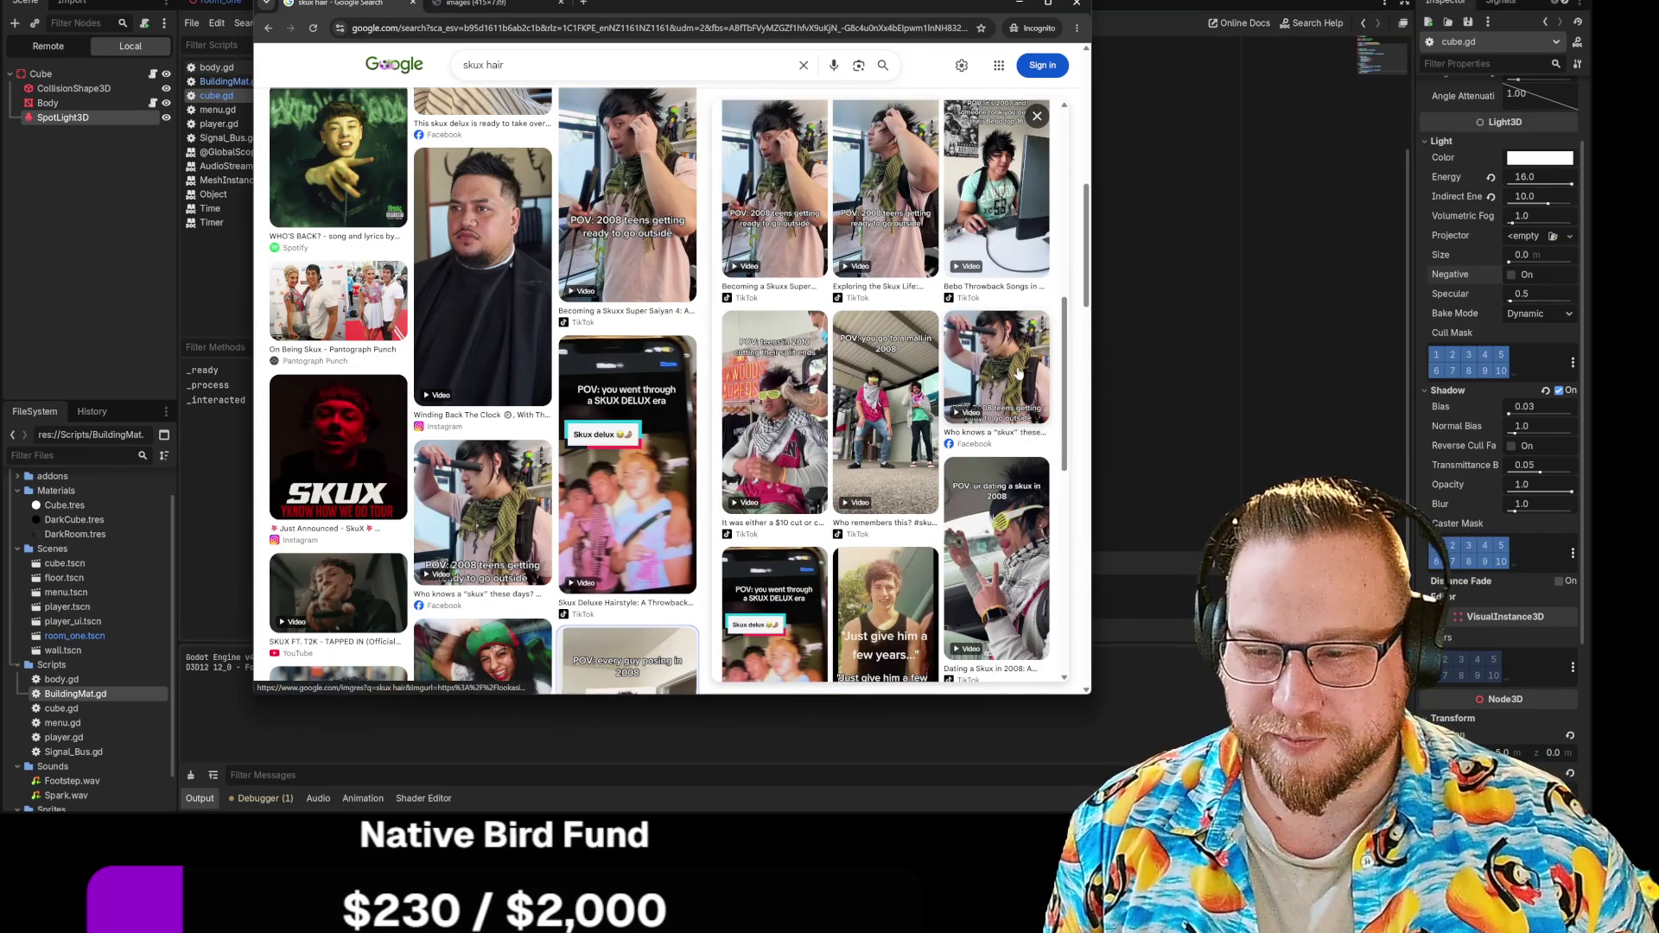
pyautogui.scroll(-5, 1017, 374)
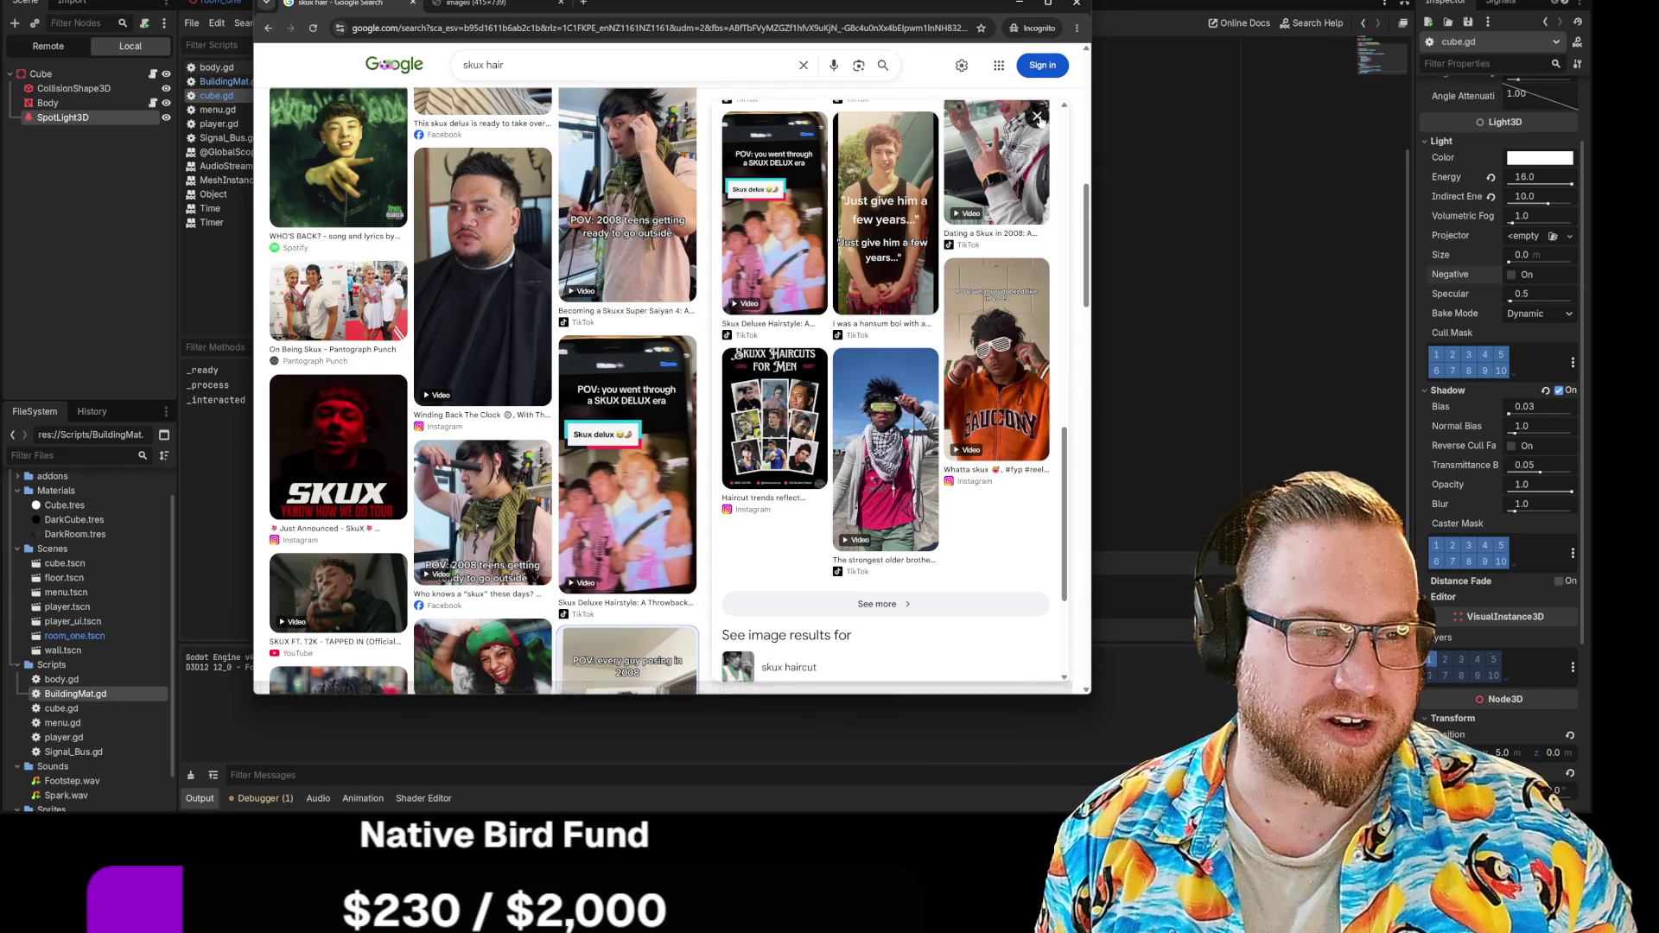
pyautogui.click(1037, 117)
pyautogui.click(1037, 117)
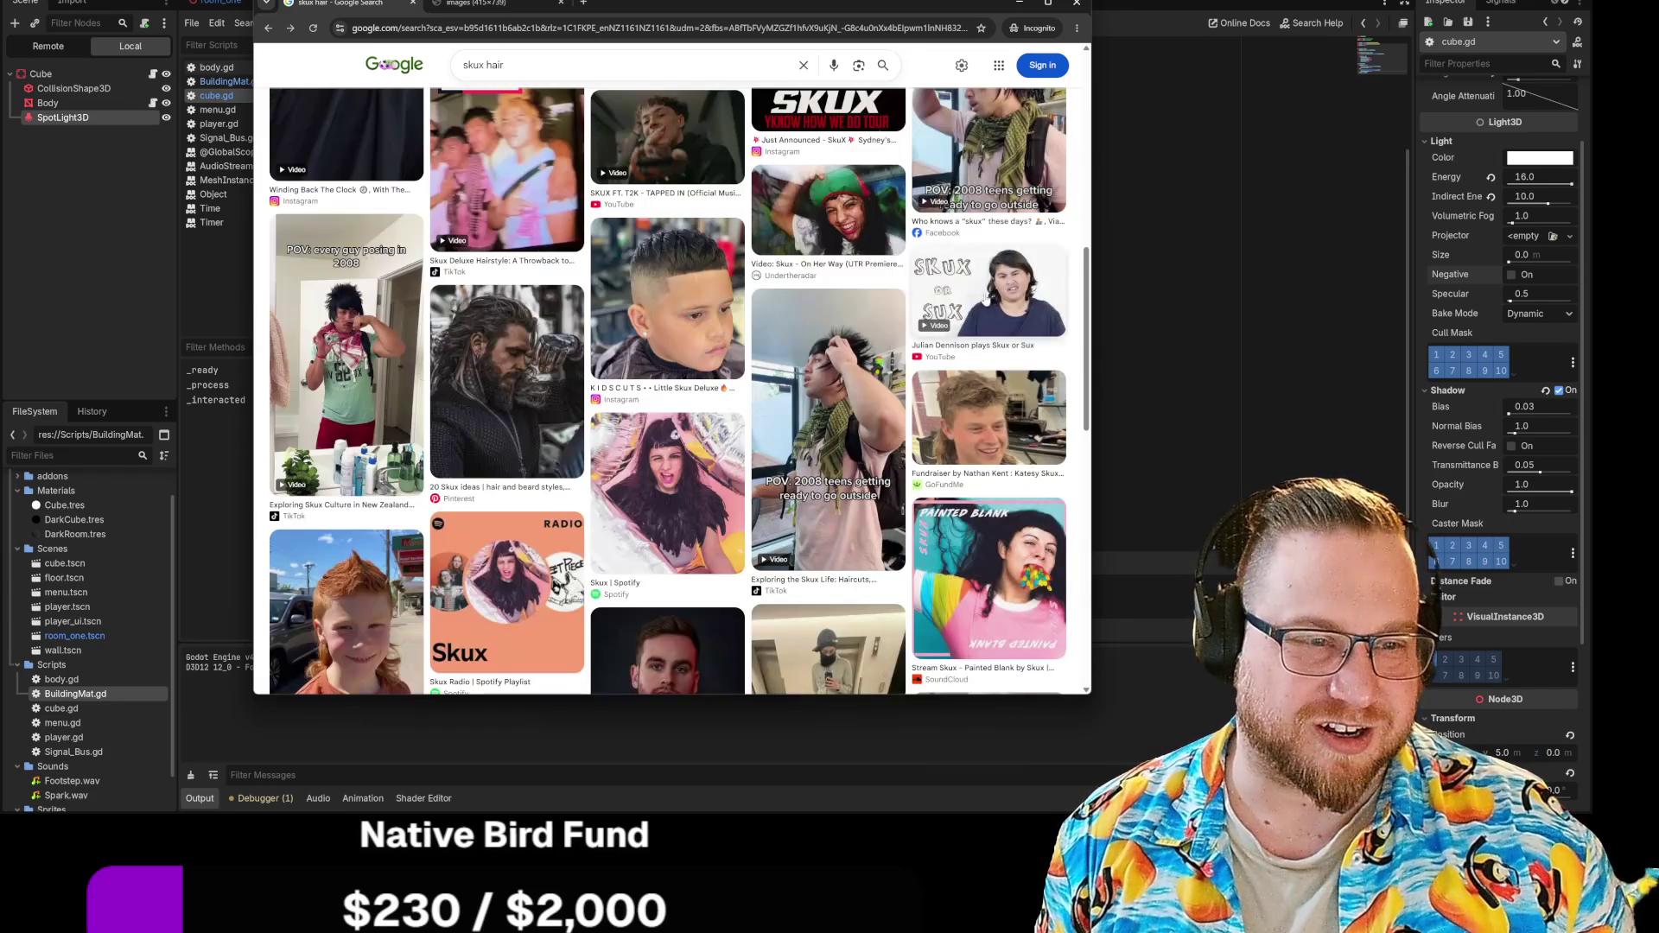
pyautogui.scroll(-5, 1009, 285)
pyautogui.scroll(1, 1009, 285)
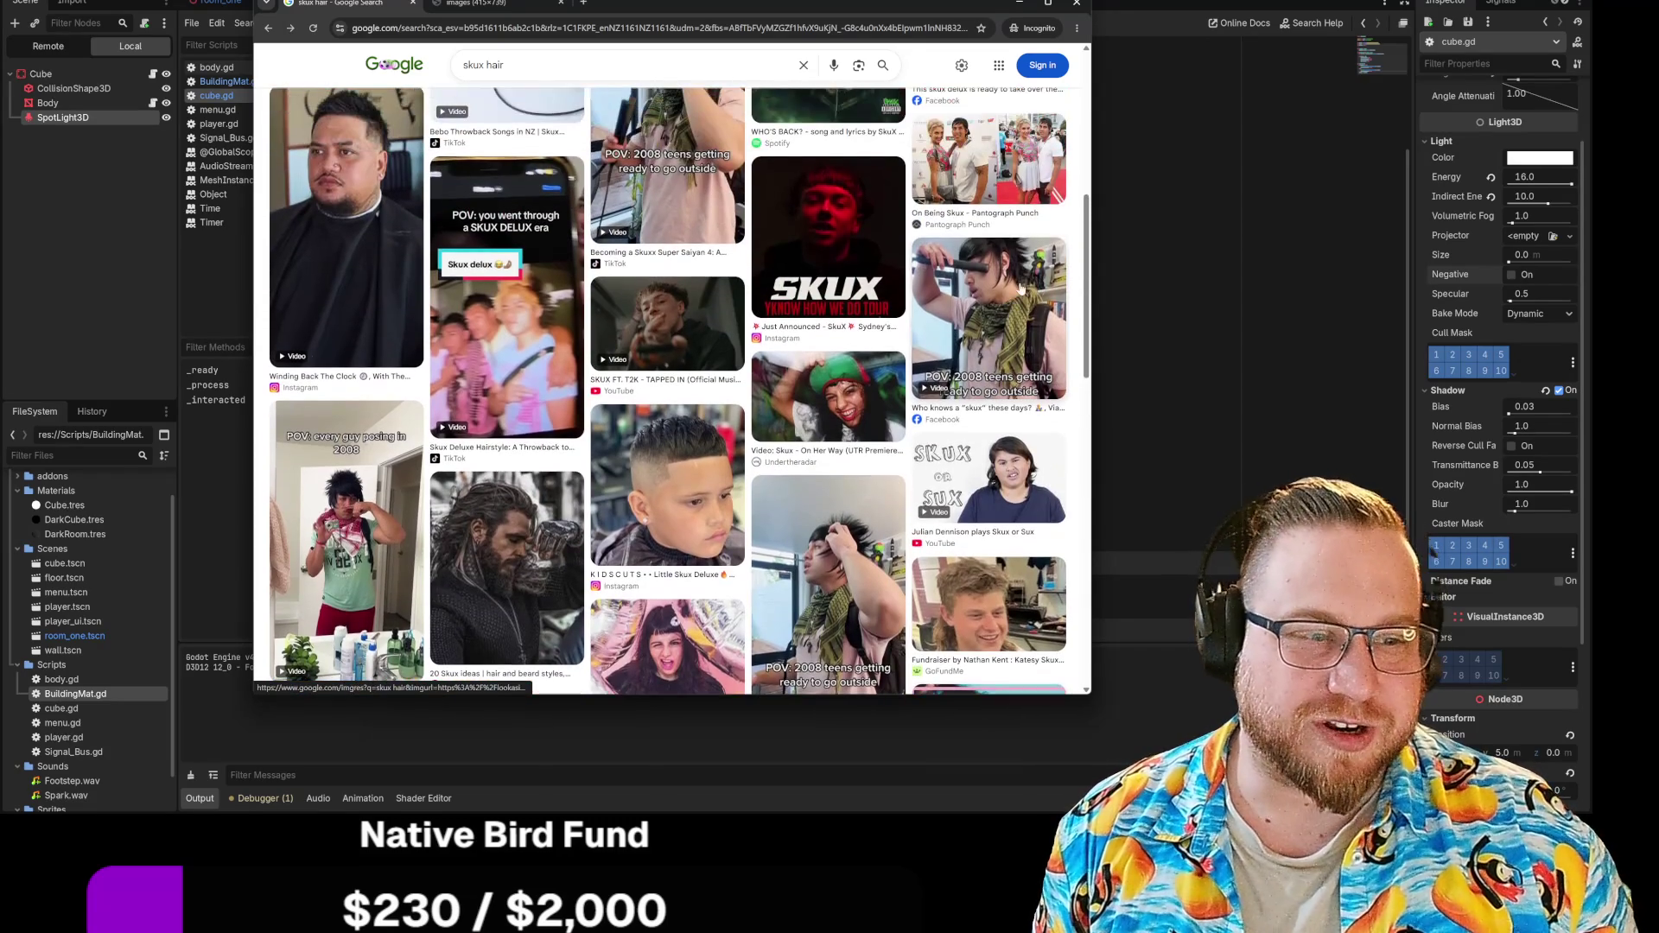
pyautogui.scroll(2, 1002, 337)
pyautogui.scroll(4, 950, 333)
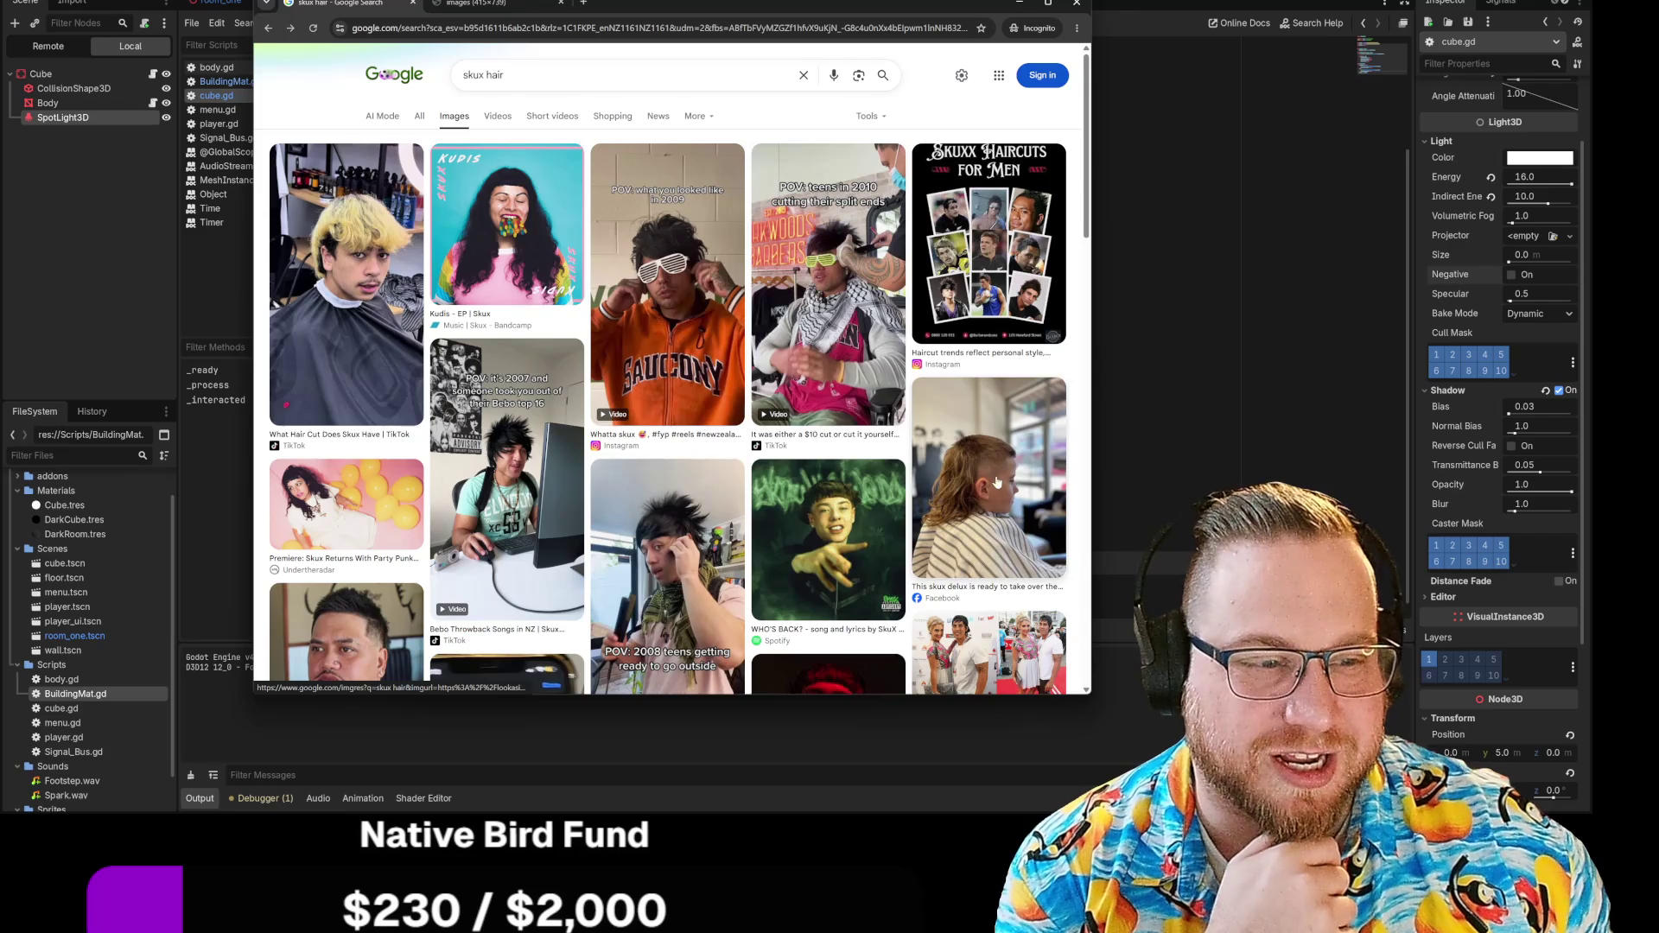
# Step: Preview the 'skux delux' mullet haircut image, then close the incognito browser
pyautogui.click(1000, 485)
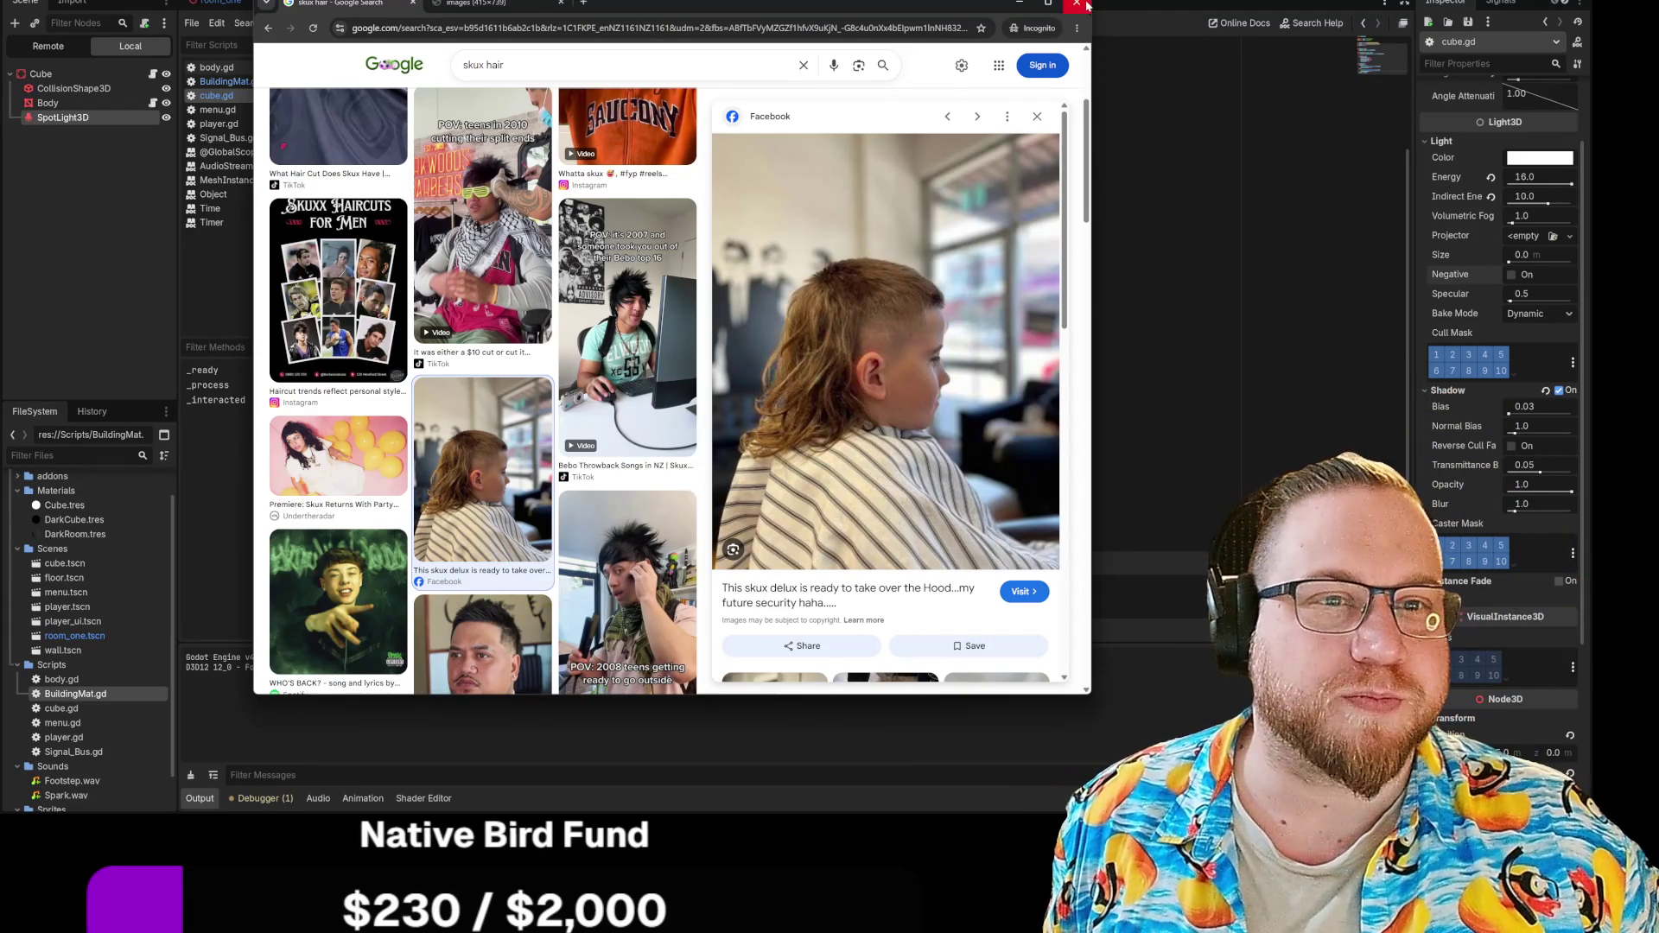
pyautogui.click(1077, 4)
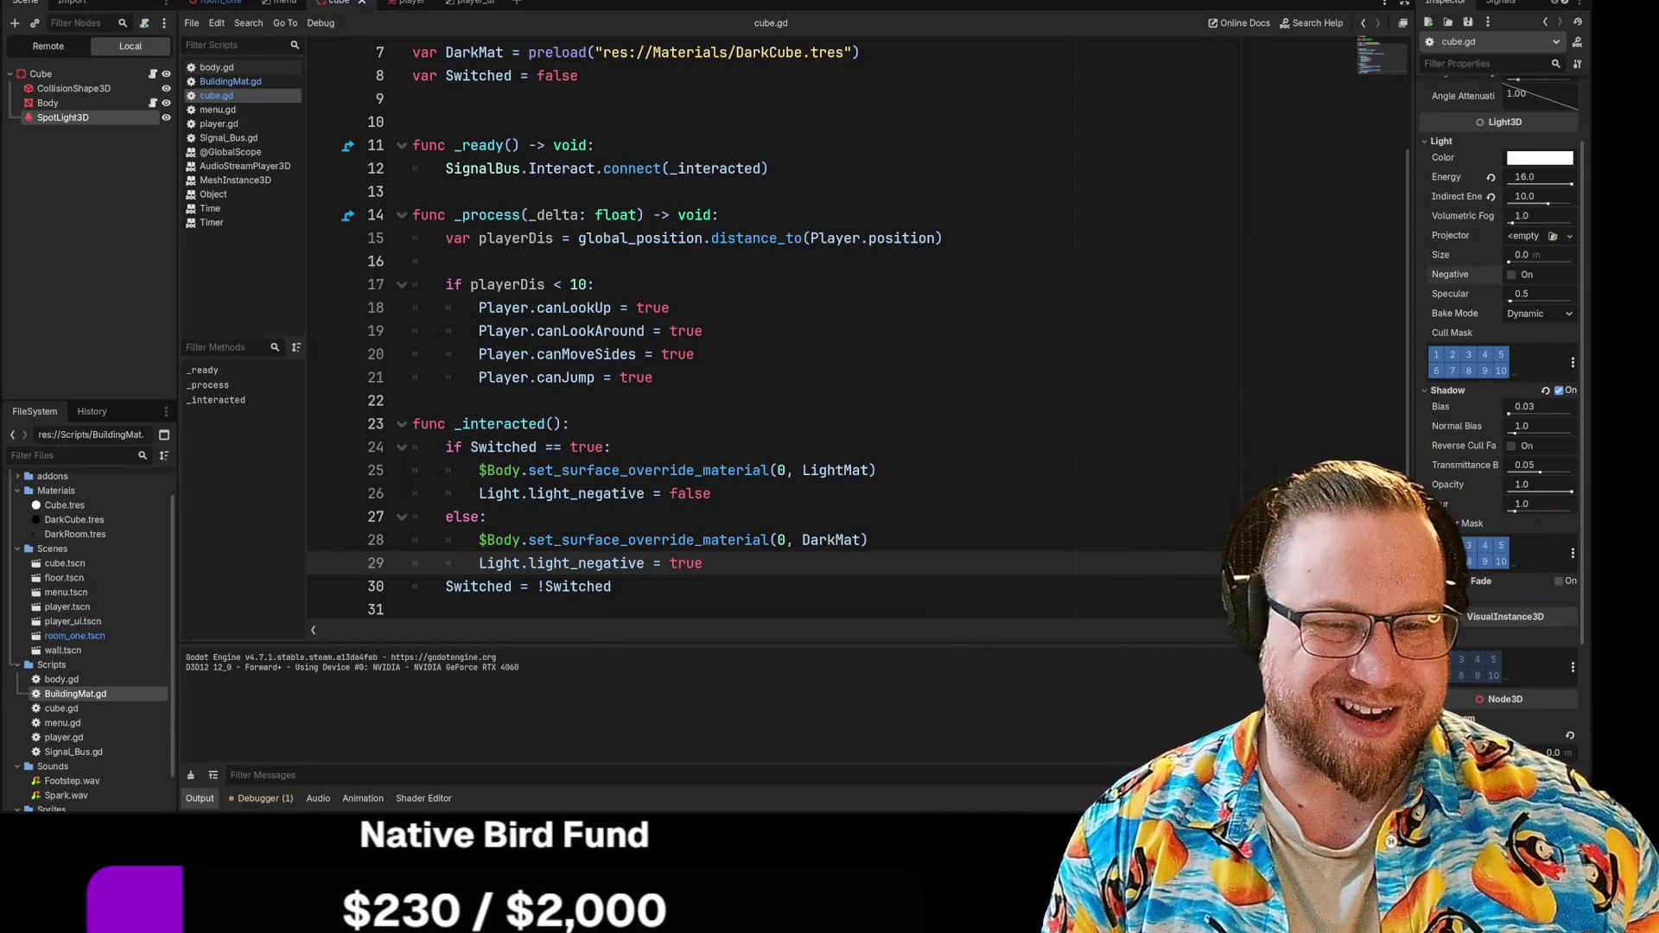
# Step: Replace light_negative with visible on lines 26 and 29 of cube.gd, then run the game with F6 and pause it
pyautogui.doubleClick(587, 493)
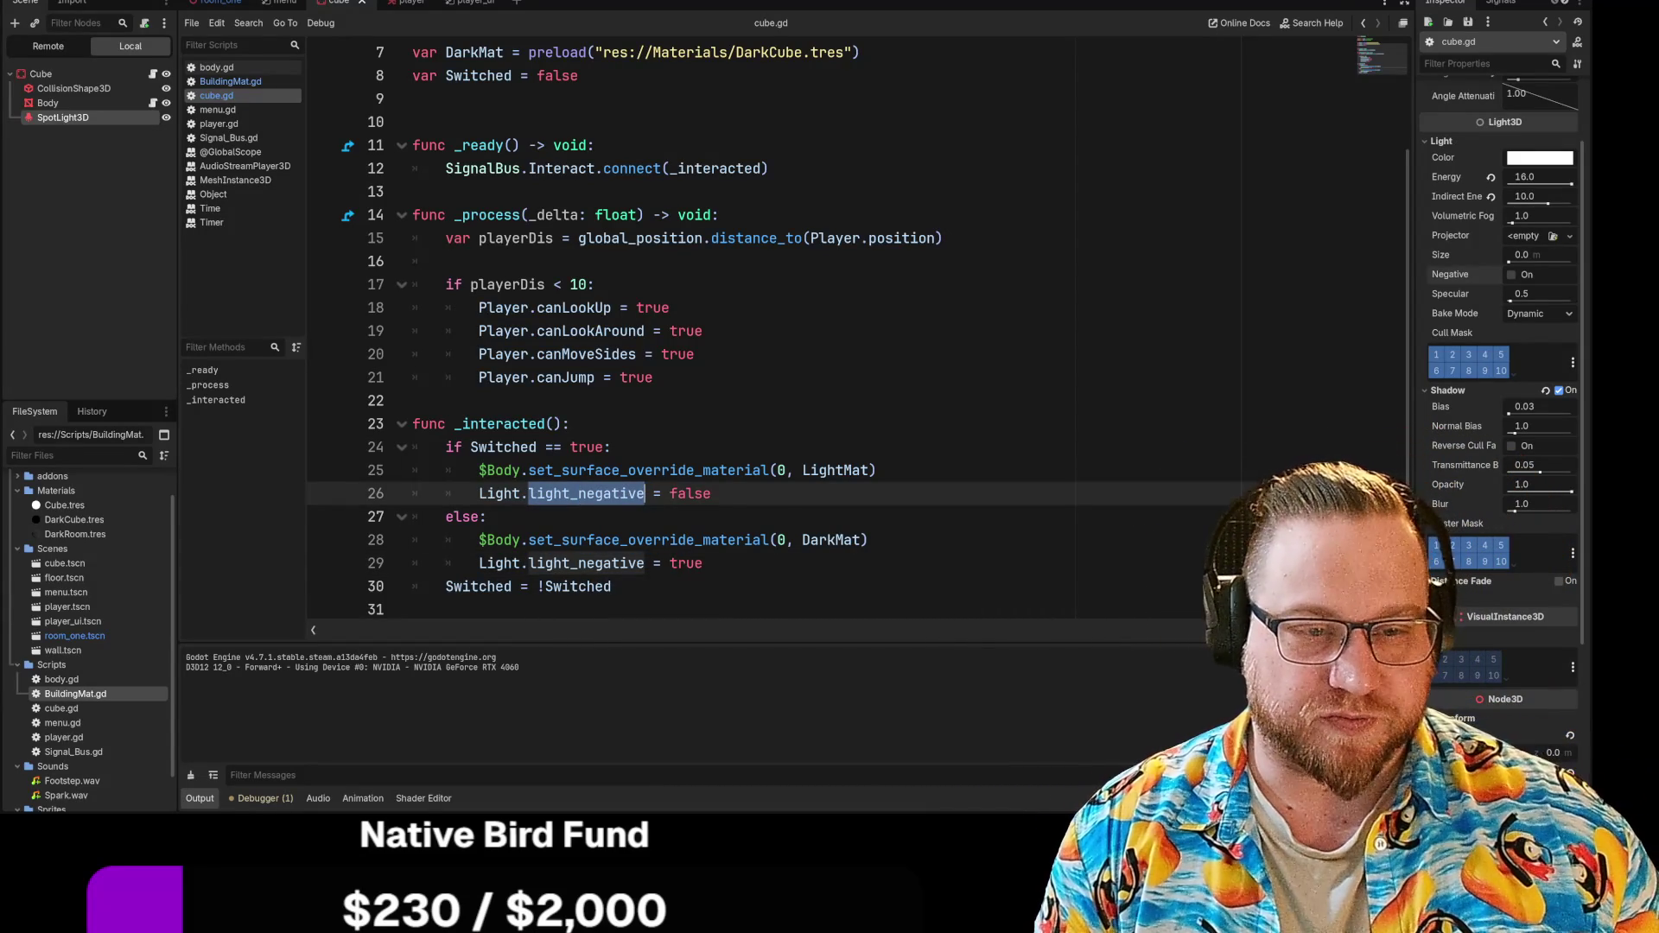
pyautogui.write('vis')
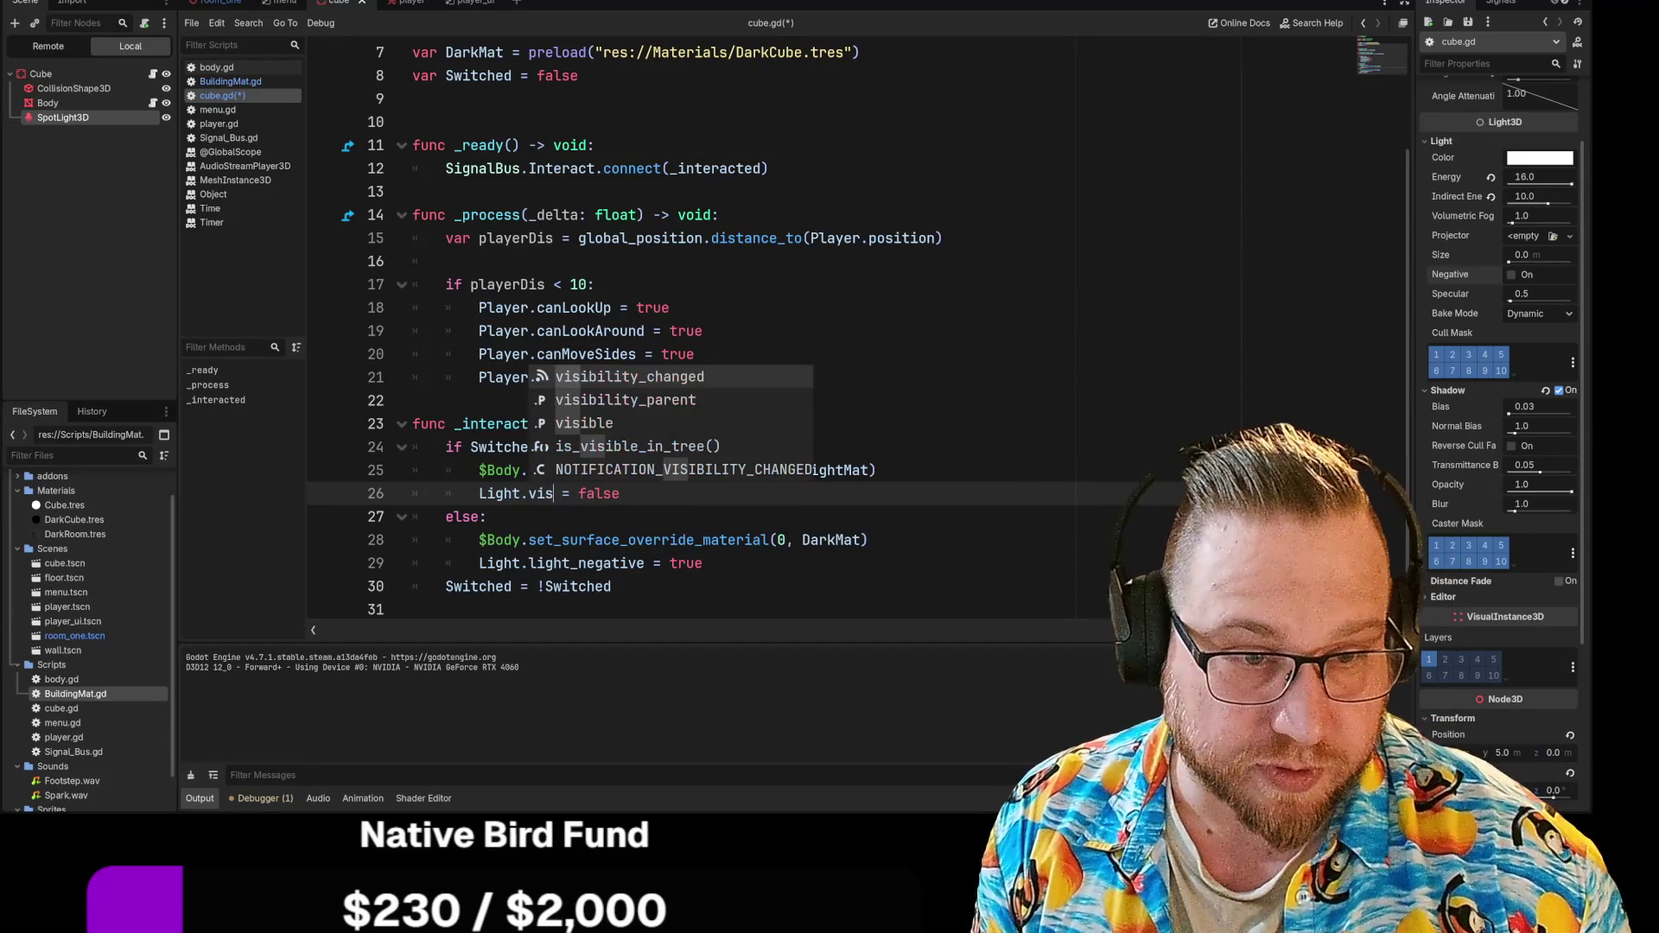
pyautogui.press('Down')
pyautogui.press('Down')
pyautogui.press('Return')
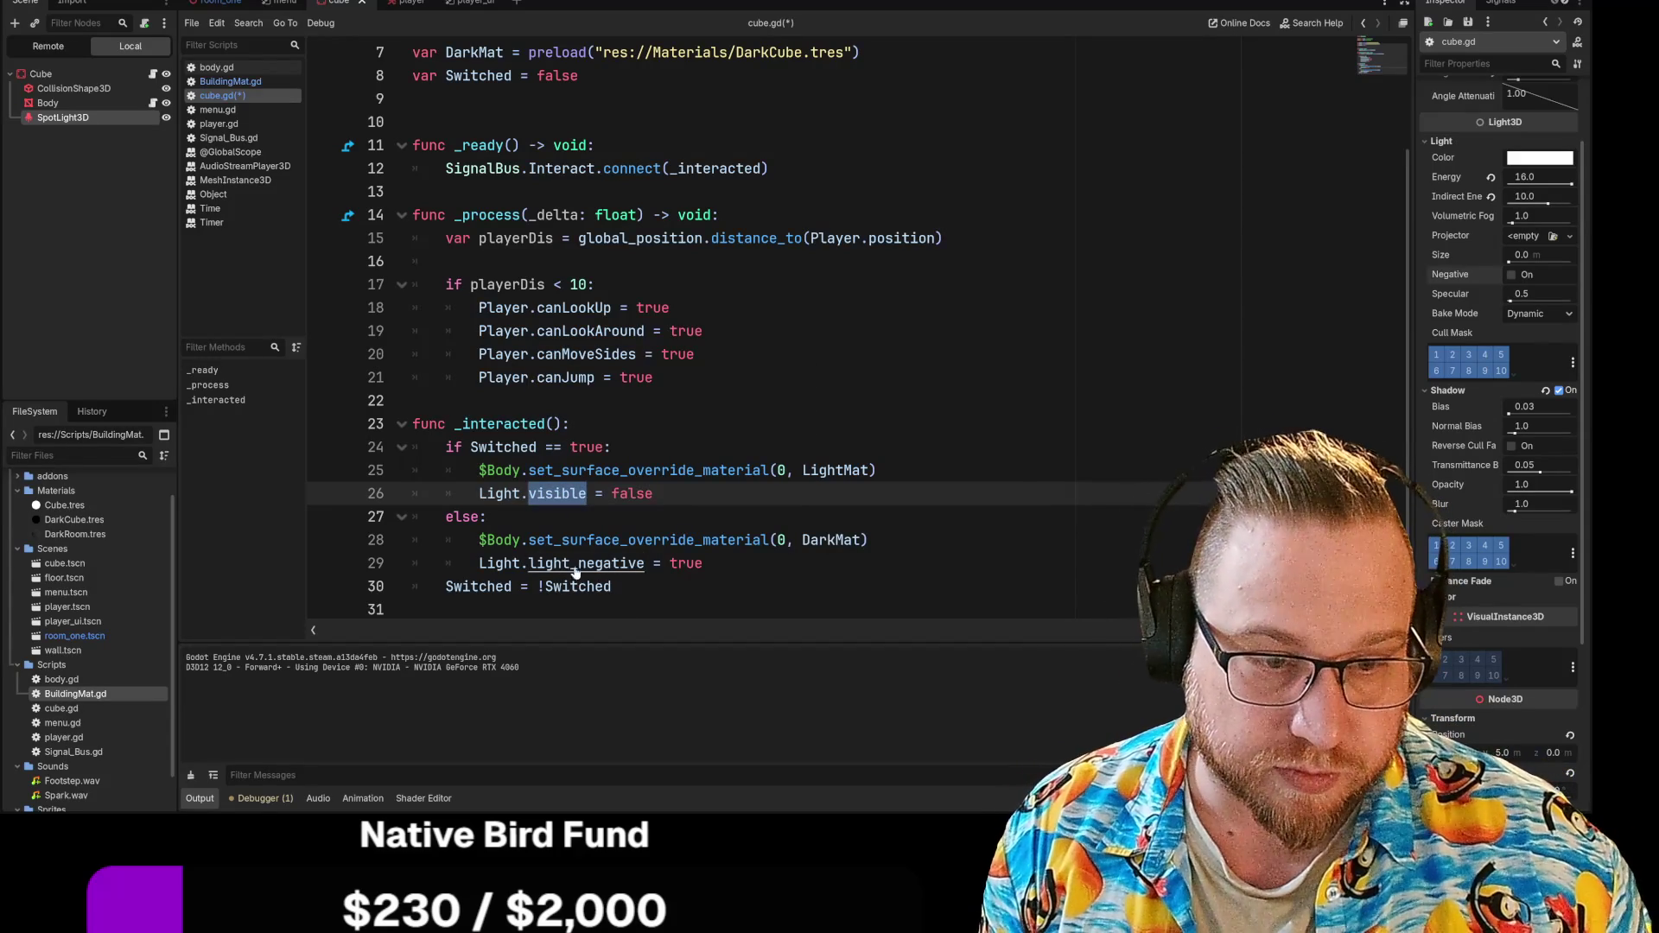
pyautogui.click(578, 563)
pyautogui.doubleClick(578, 563)
pyautogui.write('visible')
pyautogui.press('Down')
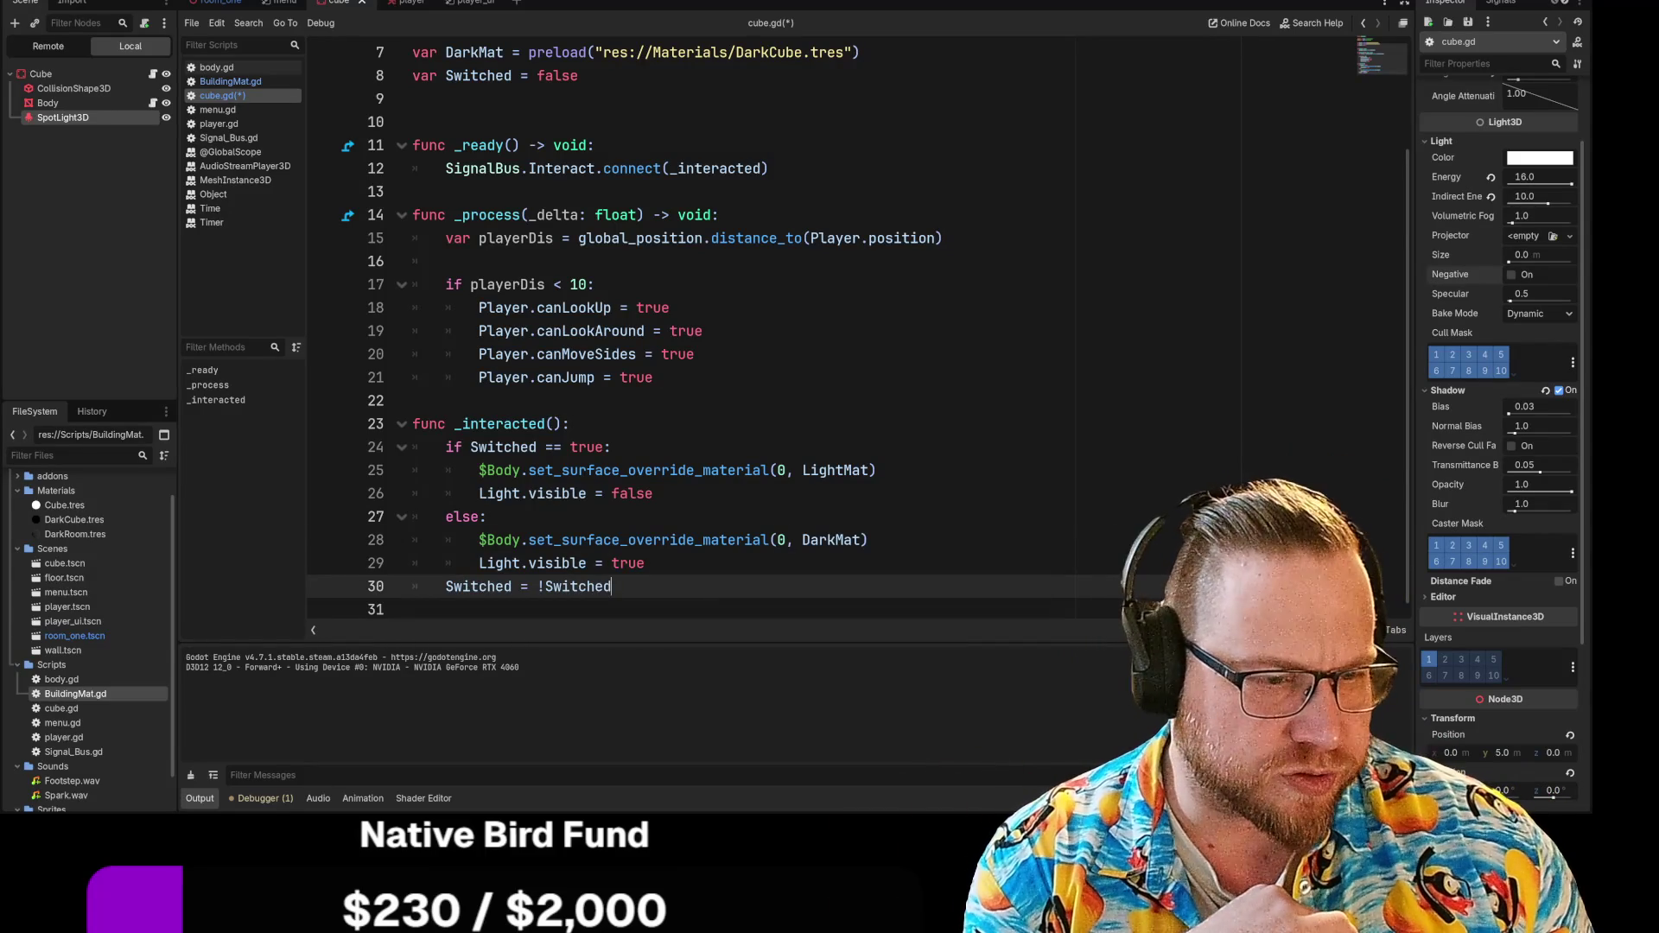
pyautogui.moveTo(786, 540); pyautogui.dragTo(817, 540)
pyautogui.press('F6')
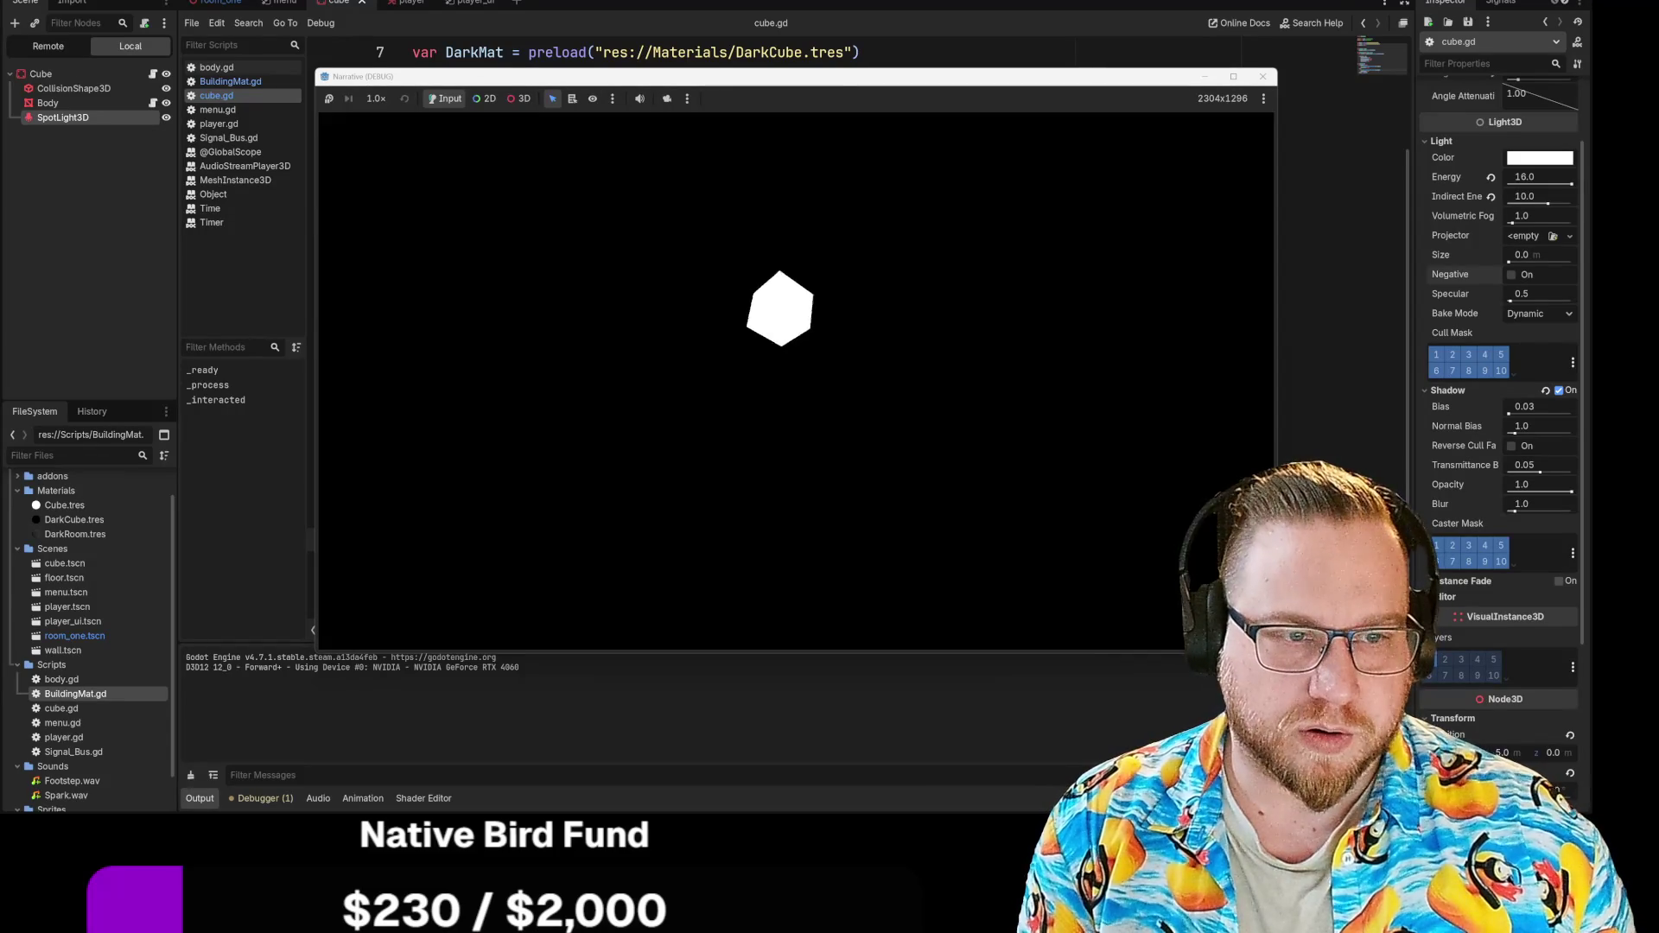
pyautogui.press('Escape')
# Step: Stop the game and swap the values to Light.visible = true on line 26 and false on line 29
pyautogui.click(1262, 76)
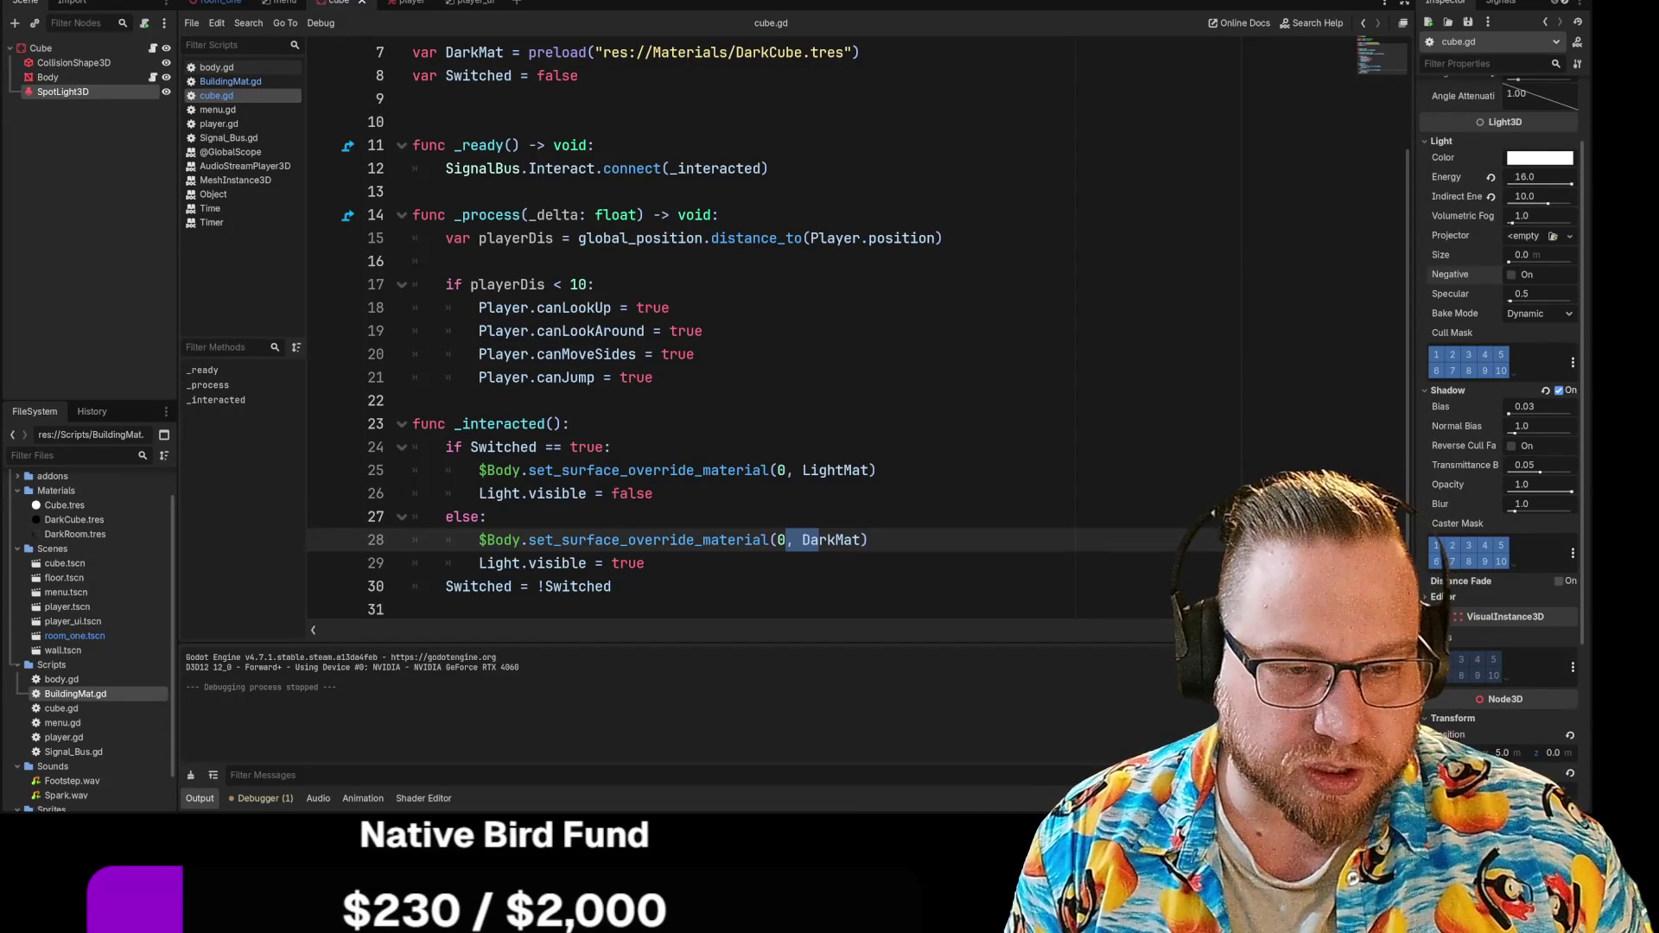
pyautogui.doubleClick(635, 493)
pyautogui.write('true')
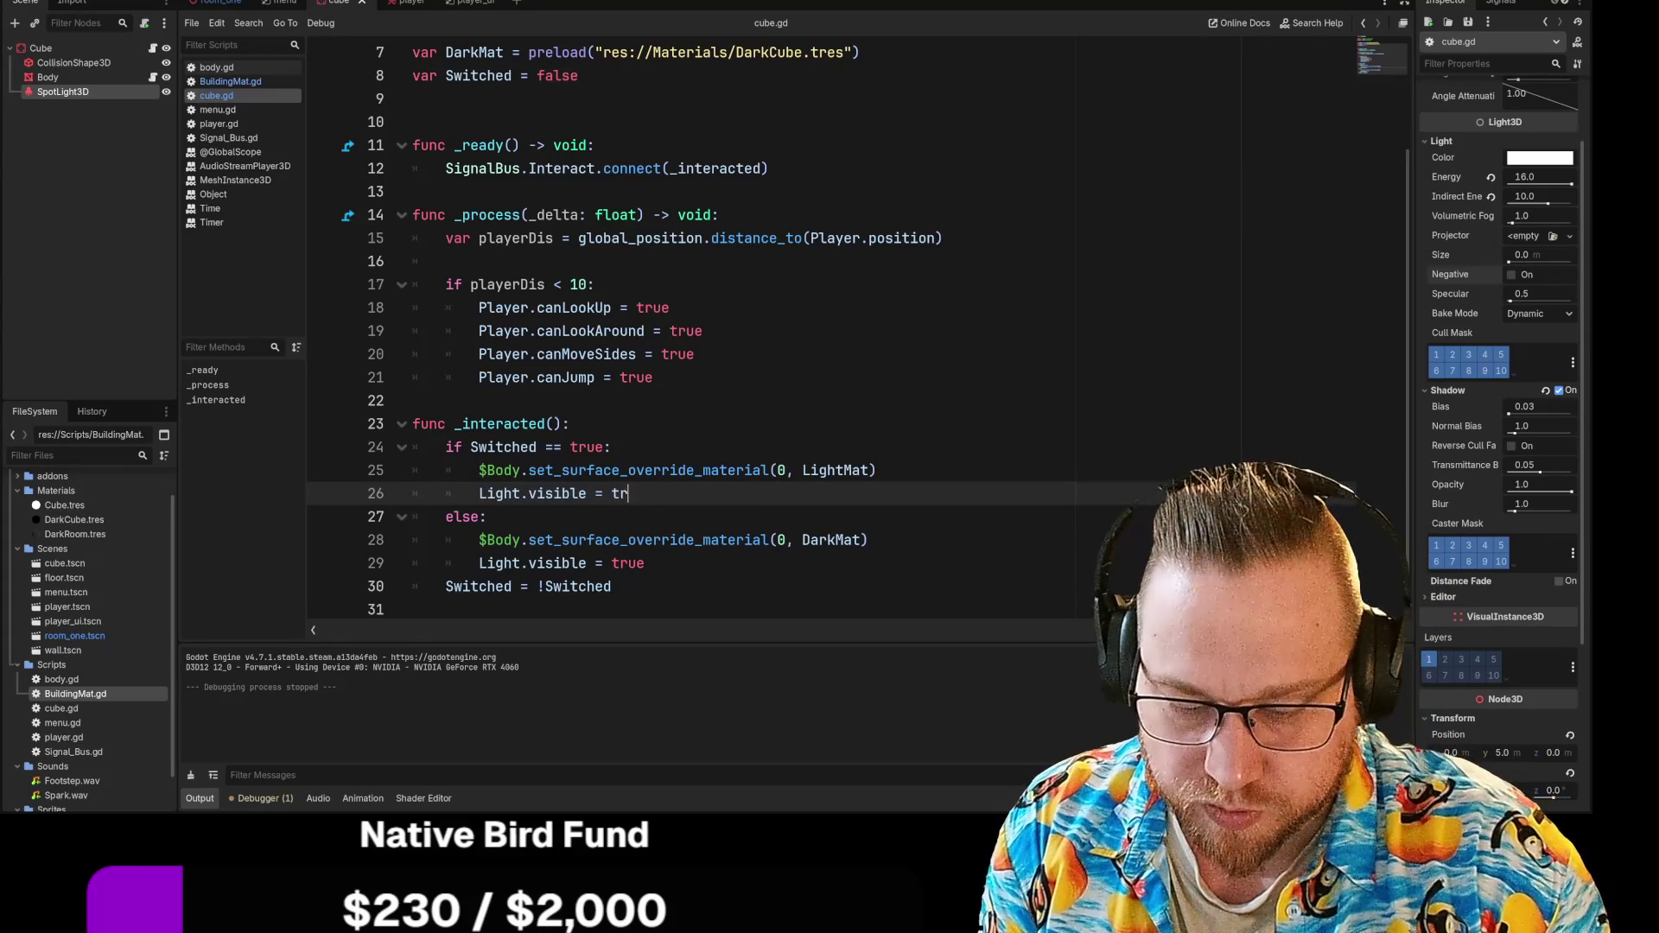
pyautogui.doubleClick(628, 562)
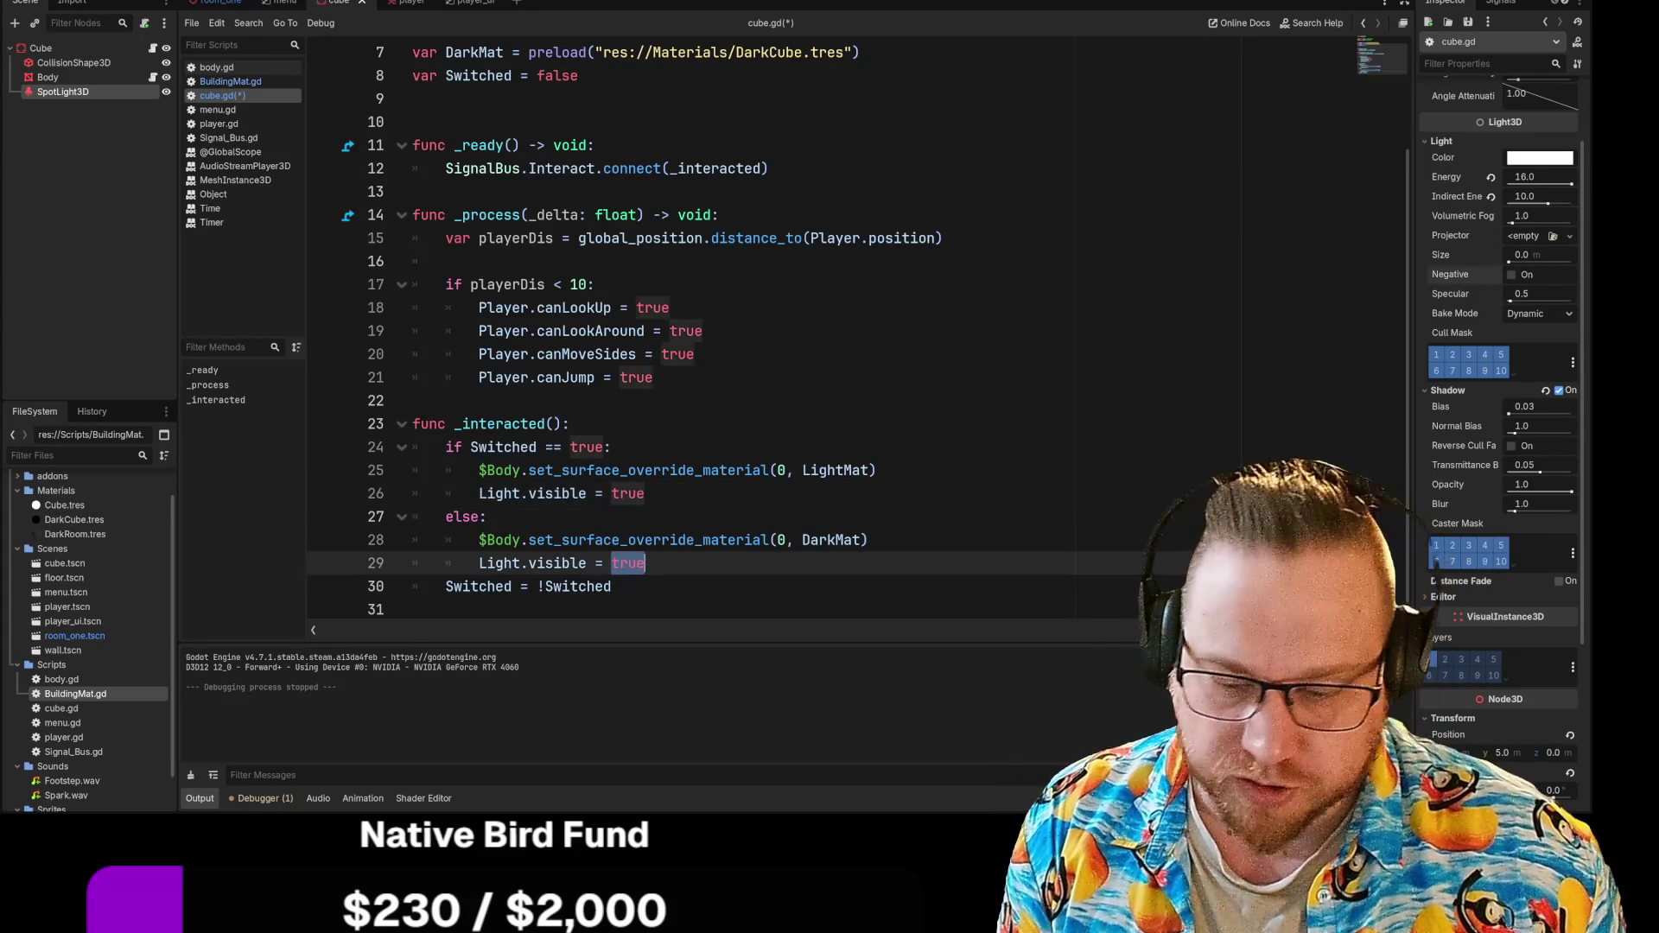
pyautogui.write('false')
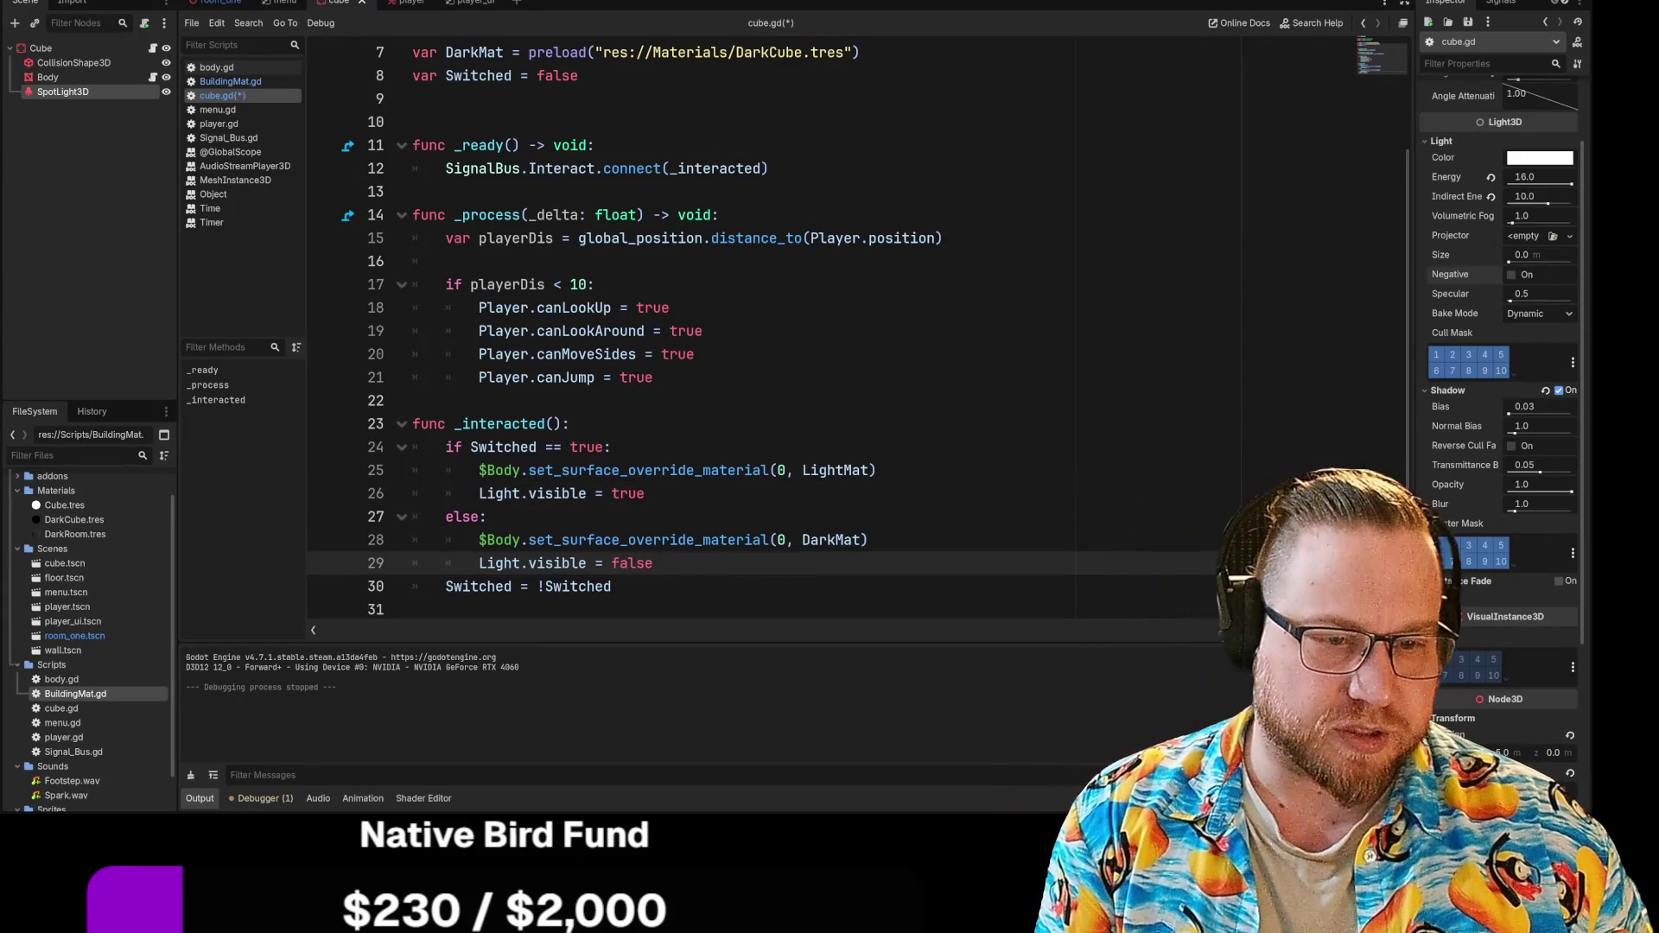
pyautogui.click(415, 609)
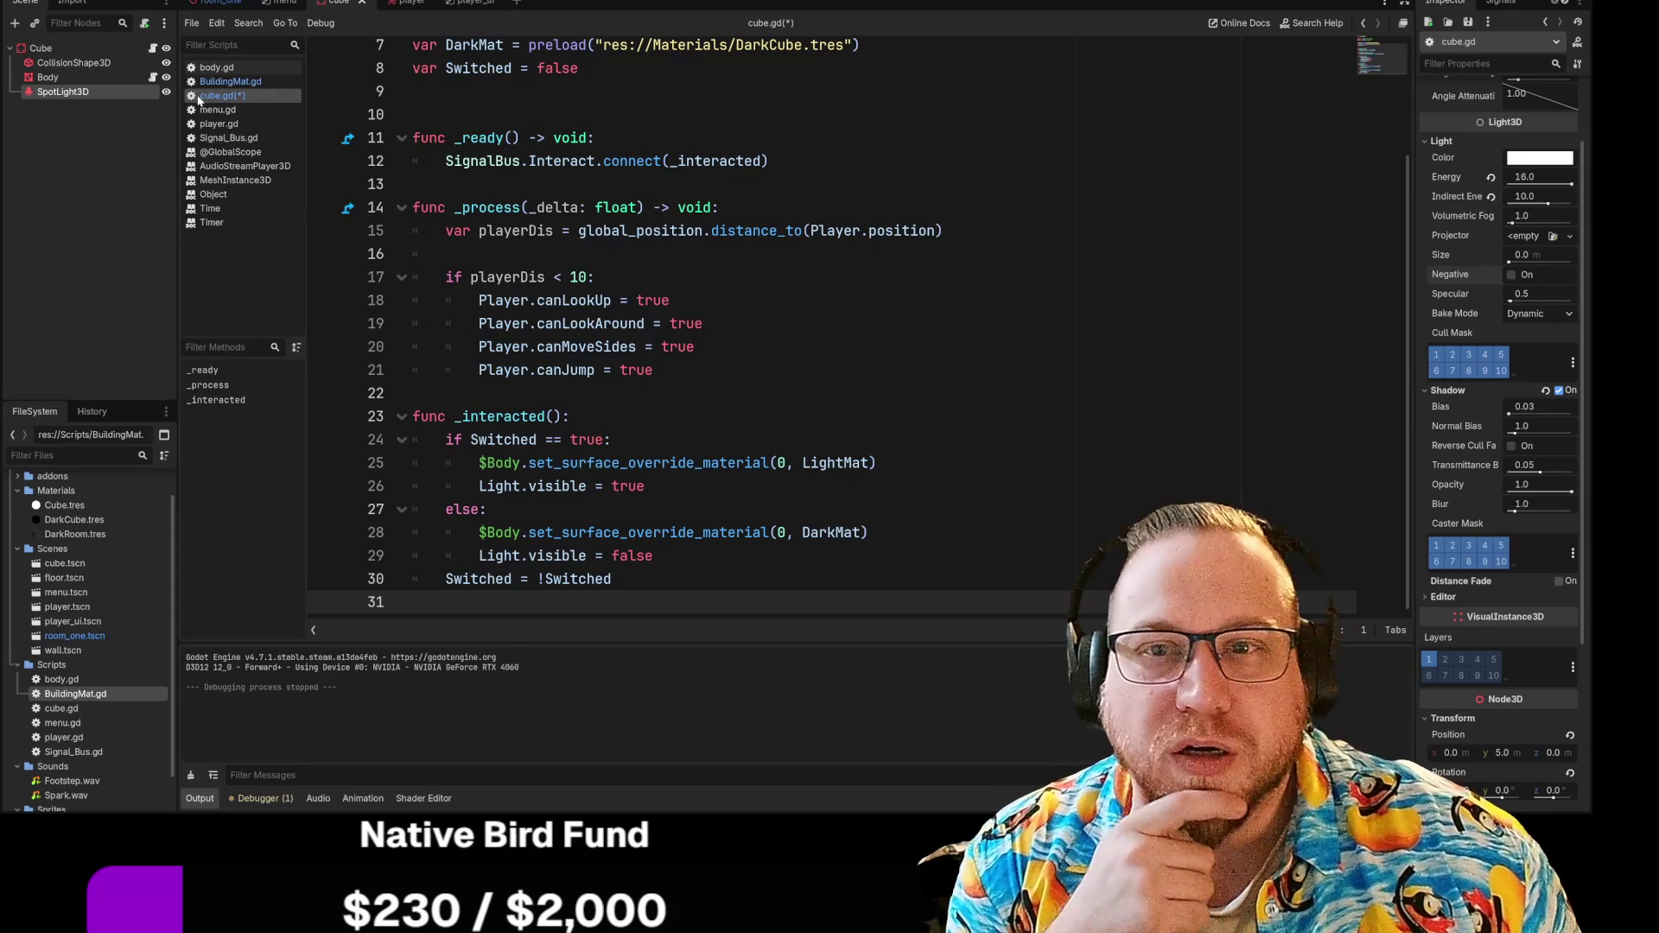
# Step: From the 3D scene, add a SpotLight3D child node, SpotLight3D2, under Cube
pyautogui.rightClick(50, 50)
pyautogui.click(347, 3)
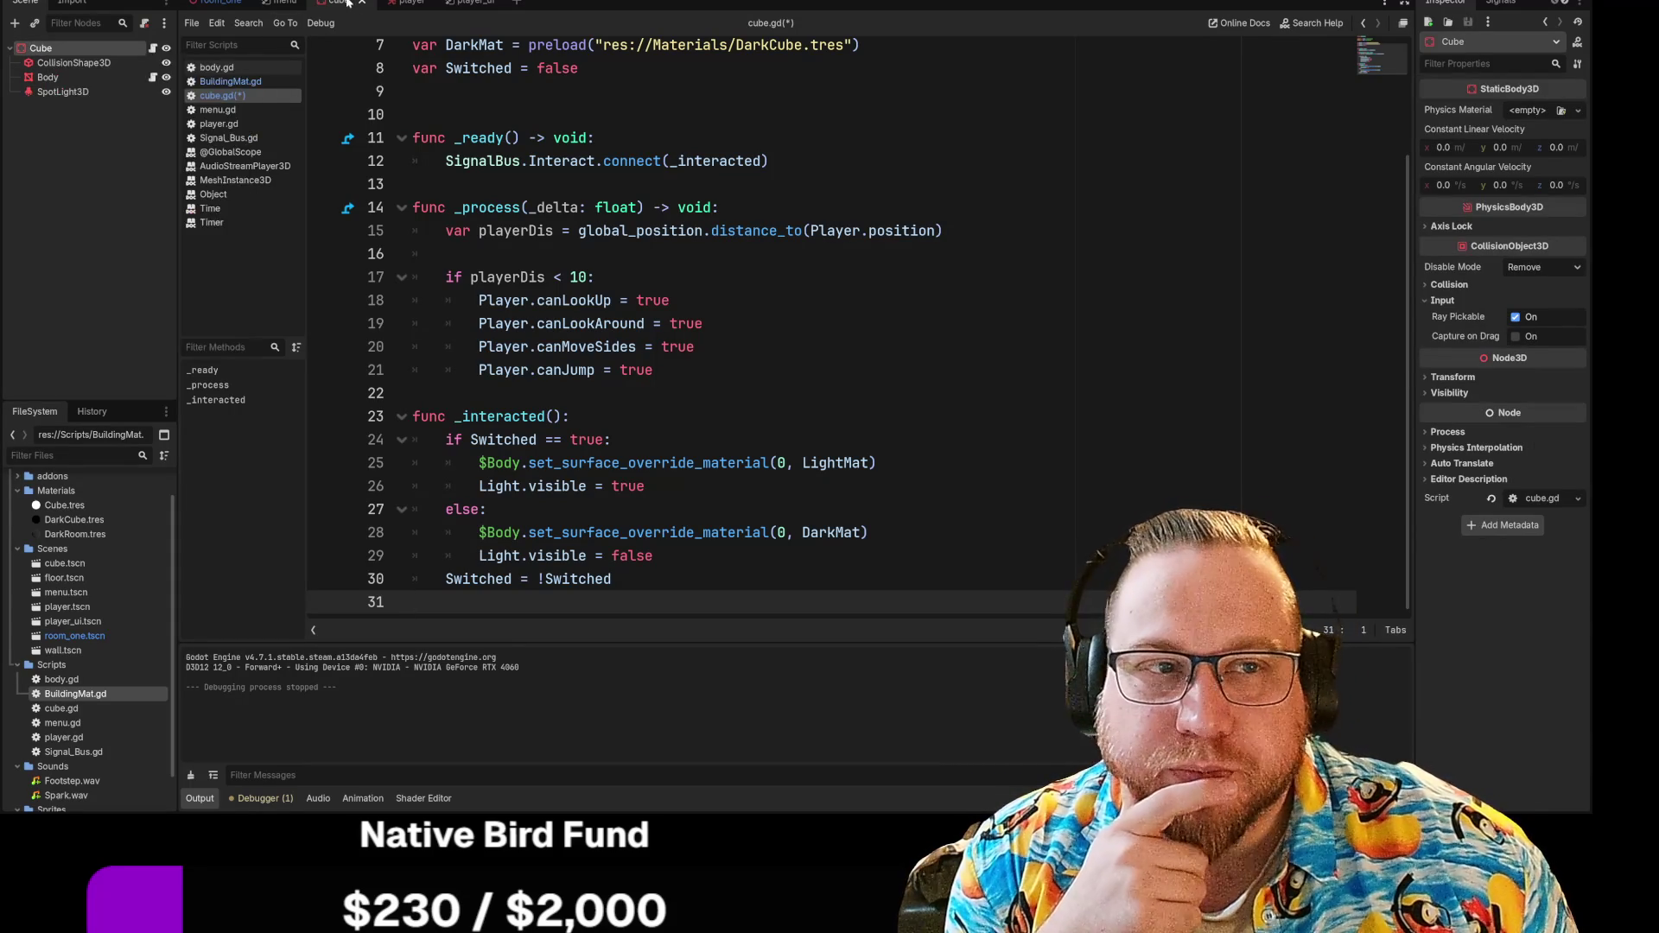
pyautogui.click(673, 3)
pyautogui.rightClick(54, 48)
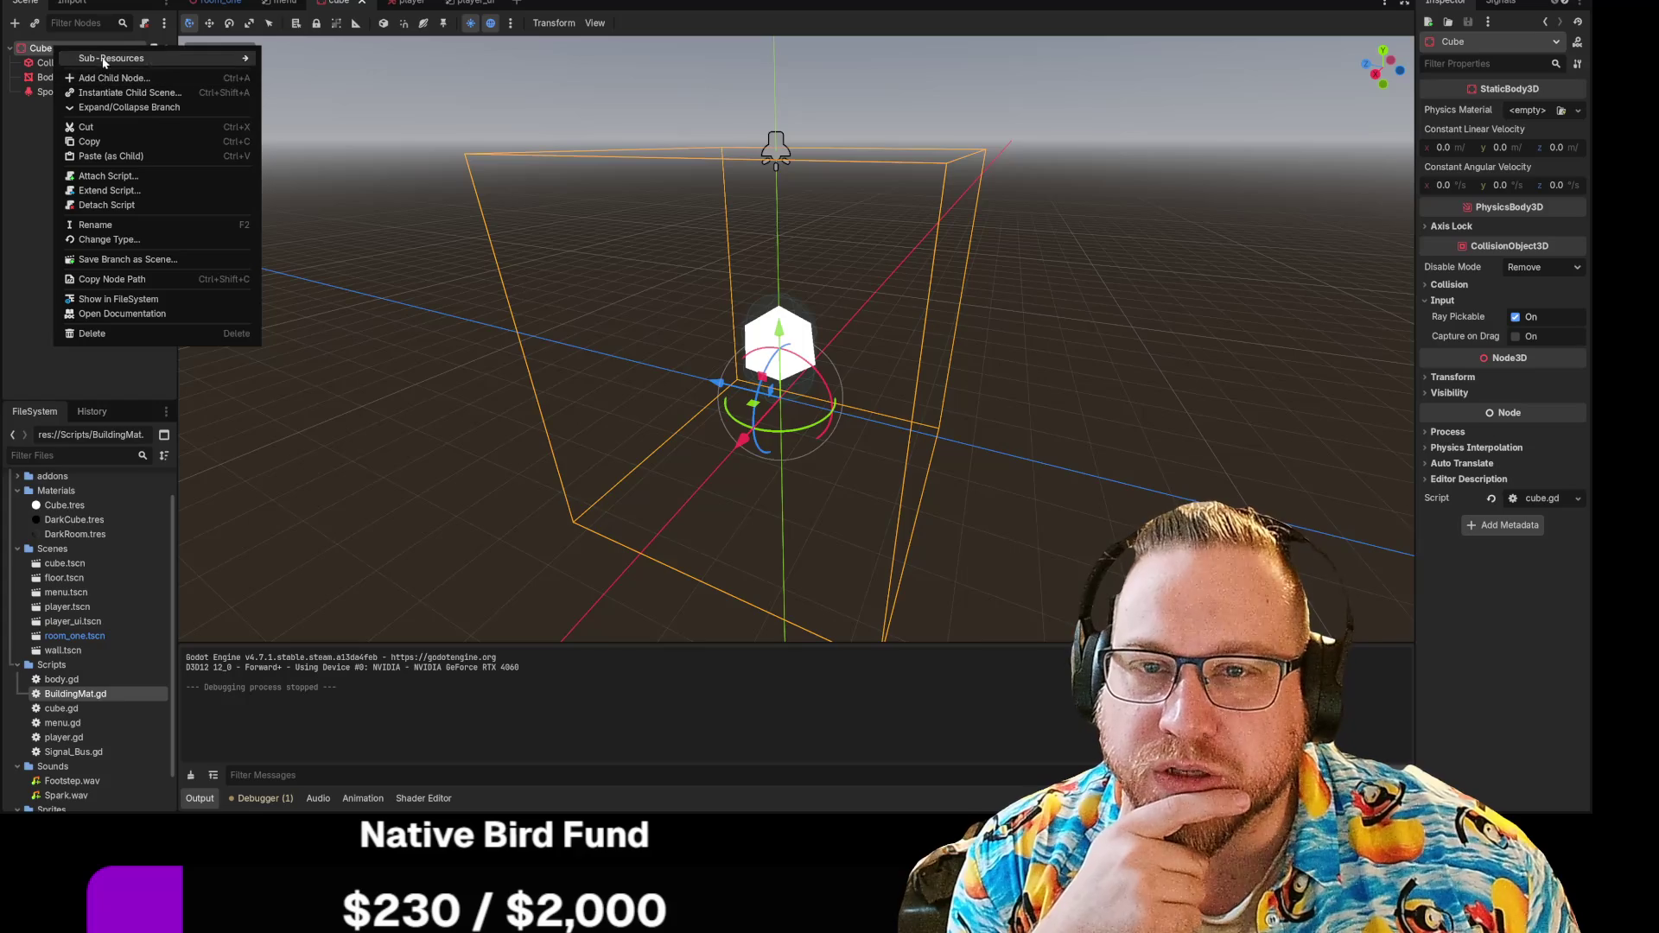
pyautogui.click(103, 80)
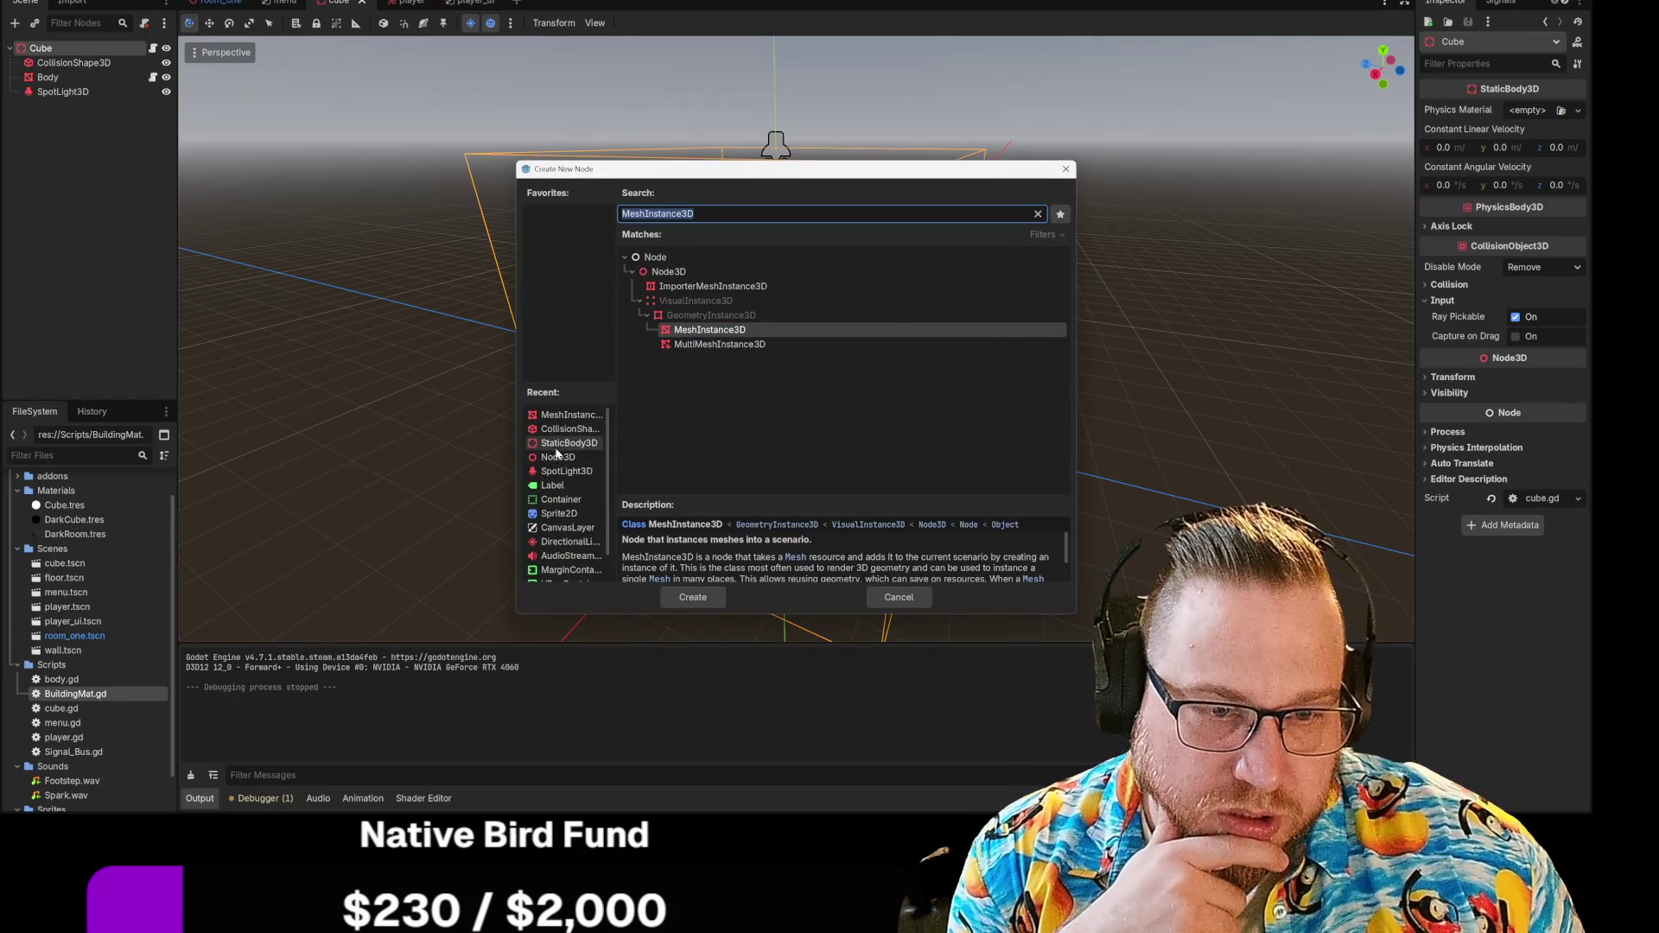
pyautogui.click(557, 472)
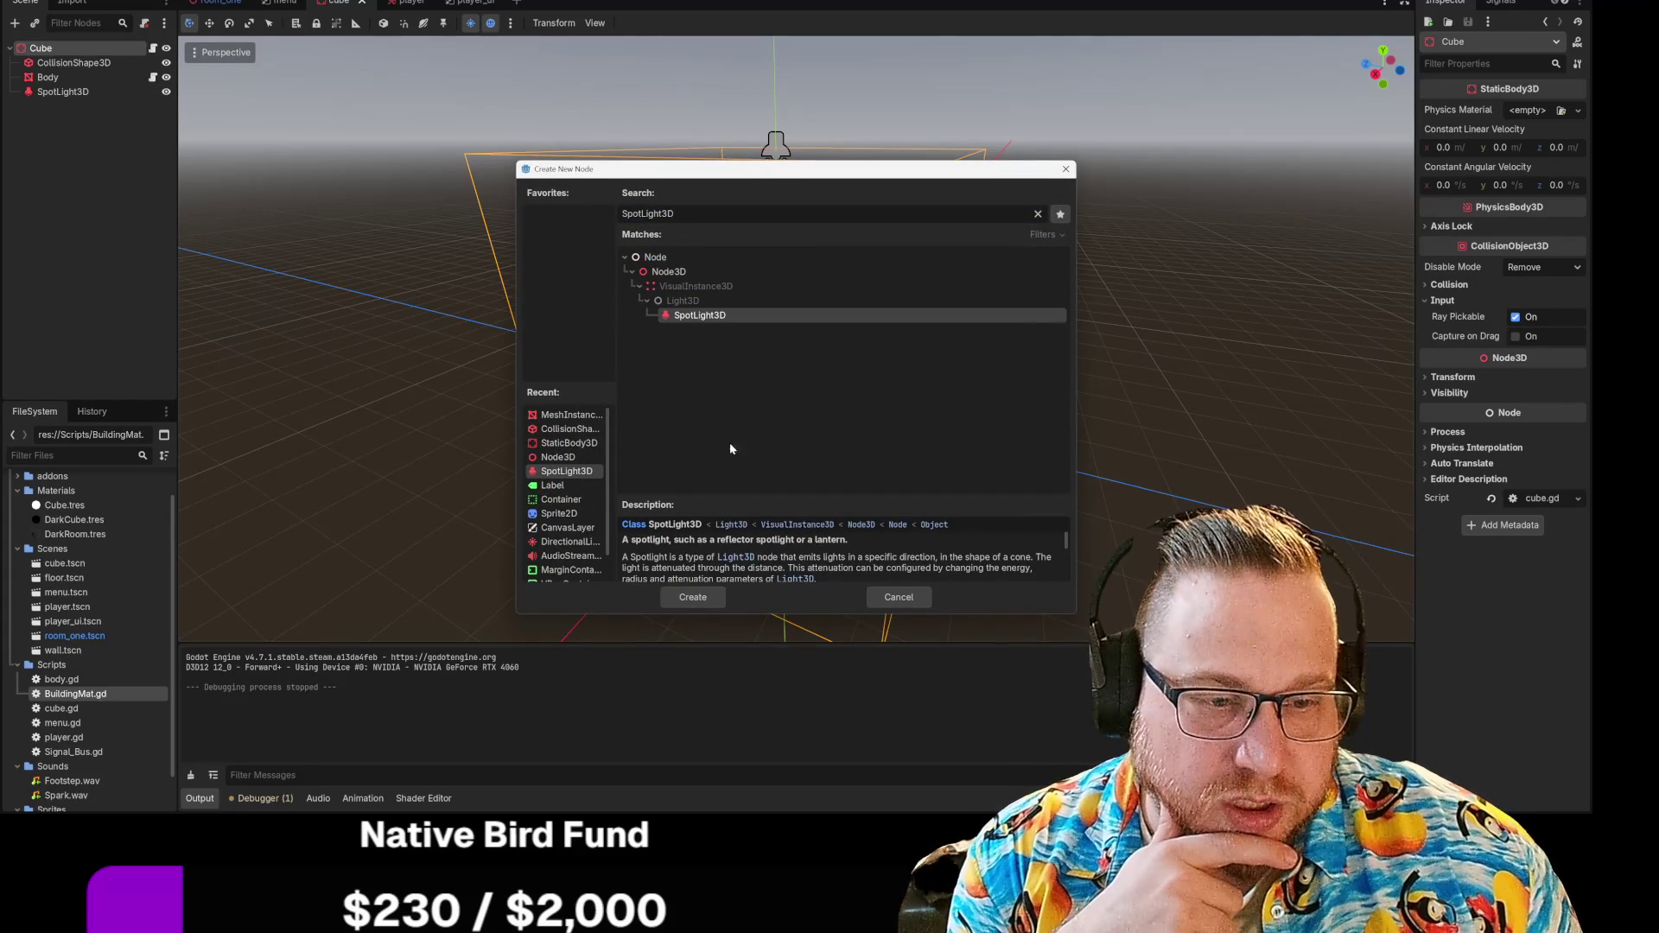
pyautogui.click(706, 594)
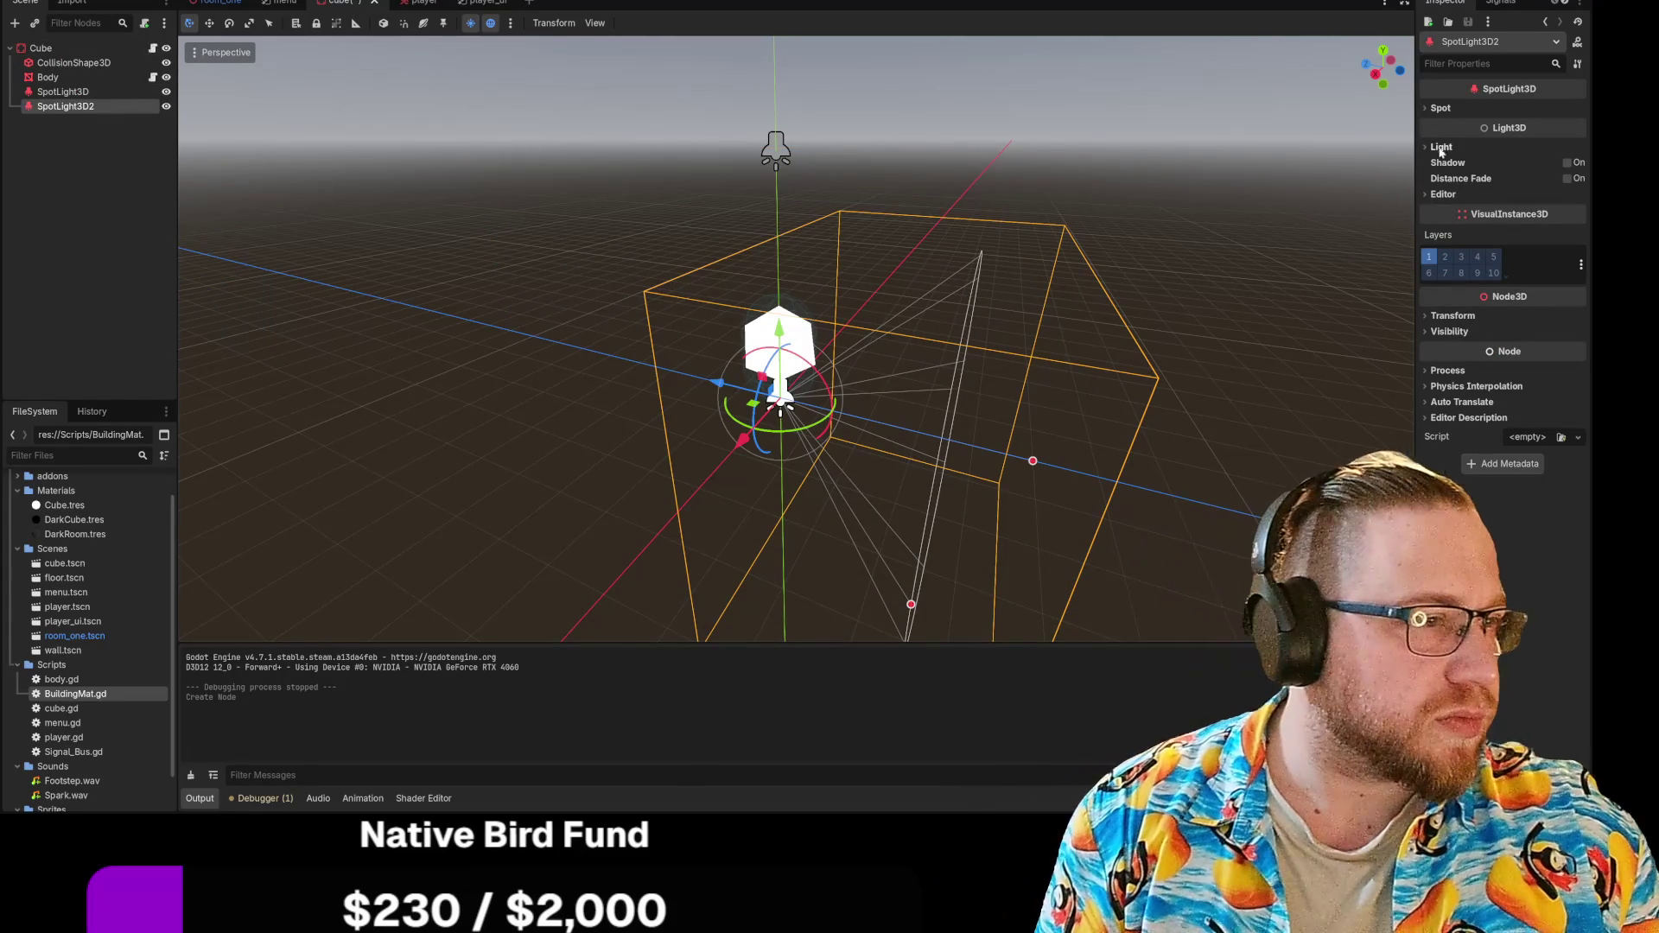
pyautogui.click(1428, 108)
# Step: Copy SpotLight3D's Spot section values, range and angle, onto SpotLight3D2
pyautogui.click(1428, 108)
pyautogui.click(1428, 108)
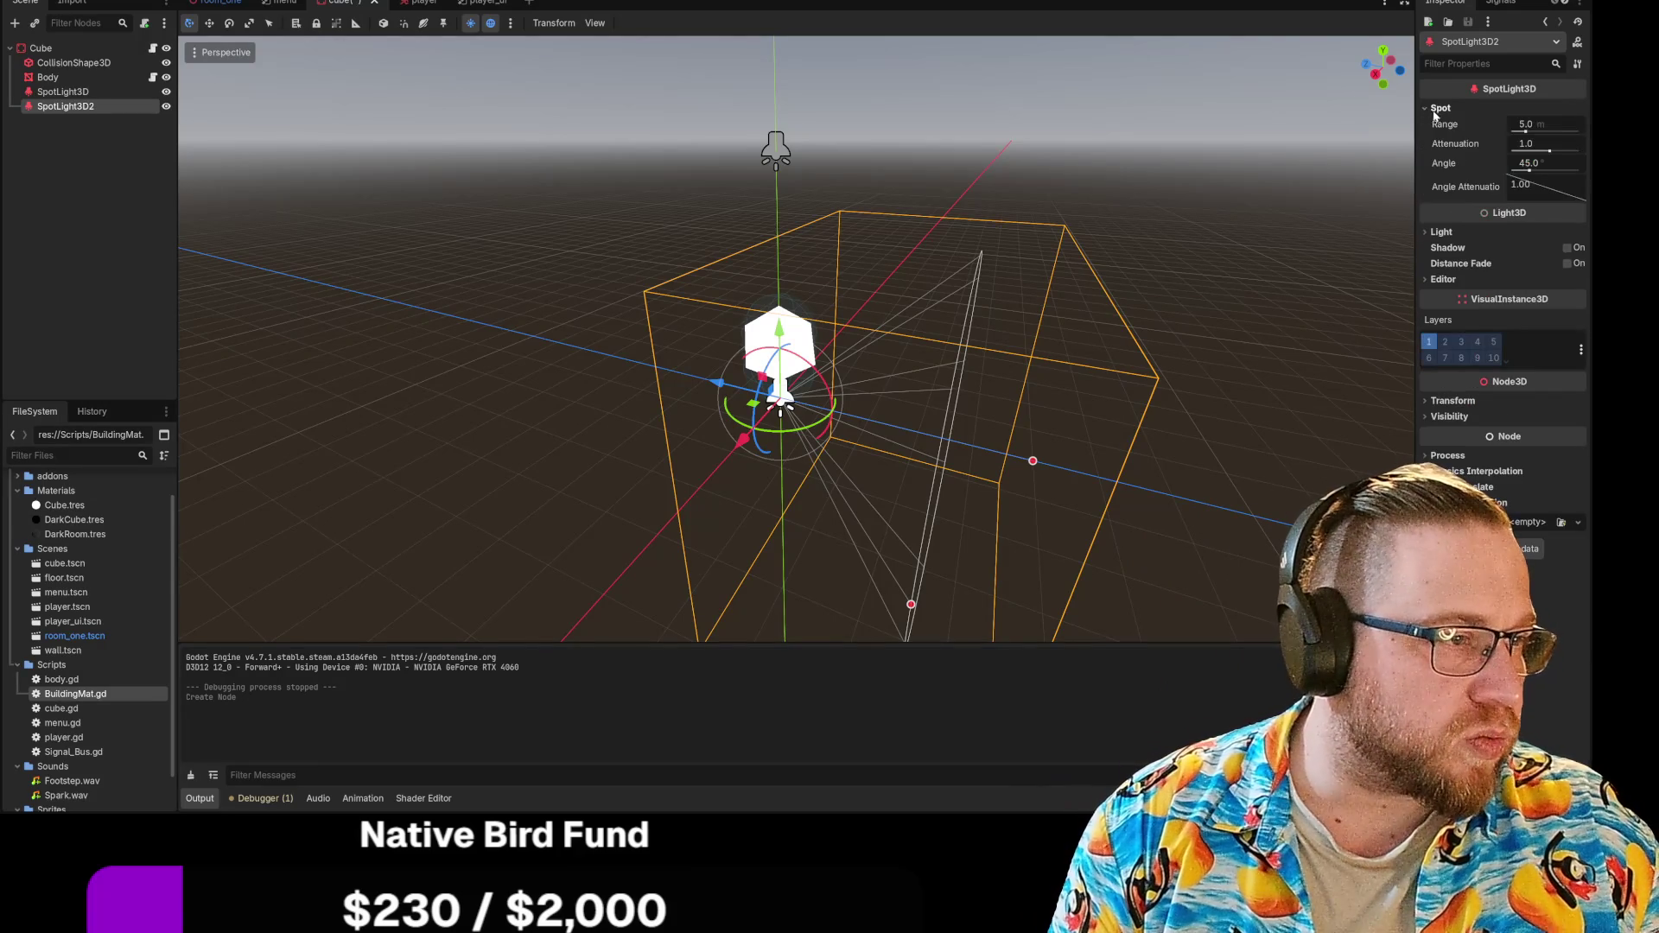
pyautogui.rightClick(1430, 108)
pyautogui.click(1460, 119)
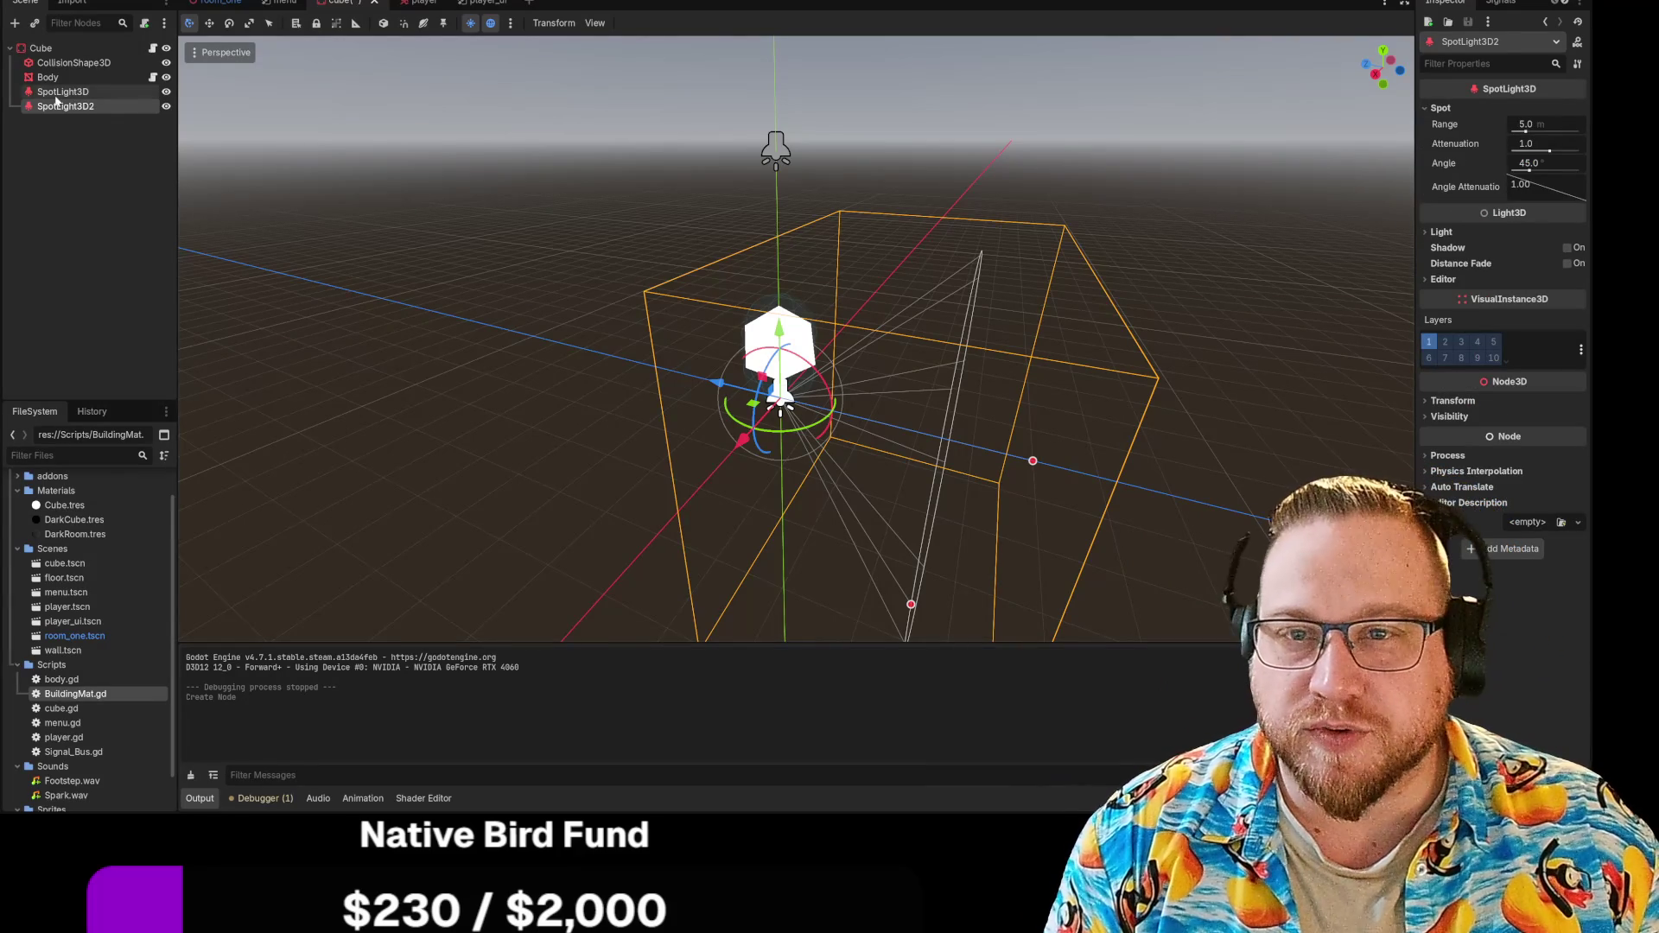
pyautogui.click(62, 91)
pyautogui.scroll(2, 1507, 125)
pyautogui.rightClick(1456, 112)
pyautogui.click(1514, 121)
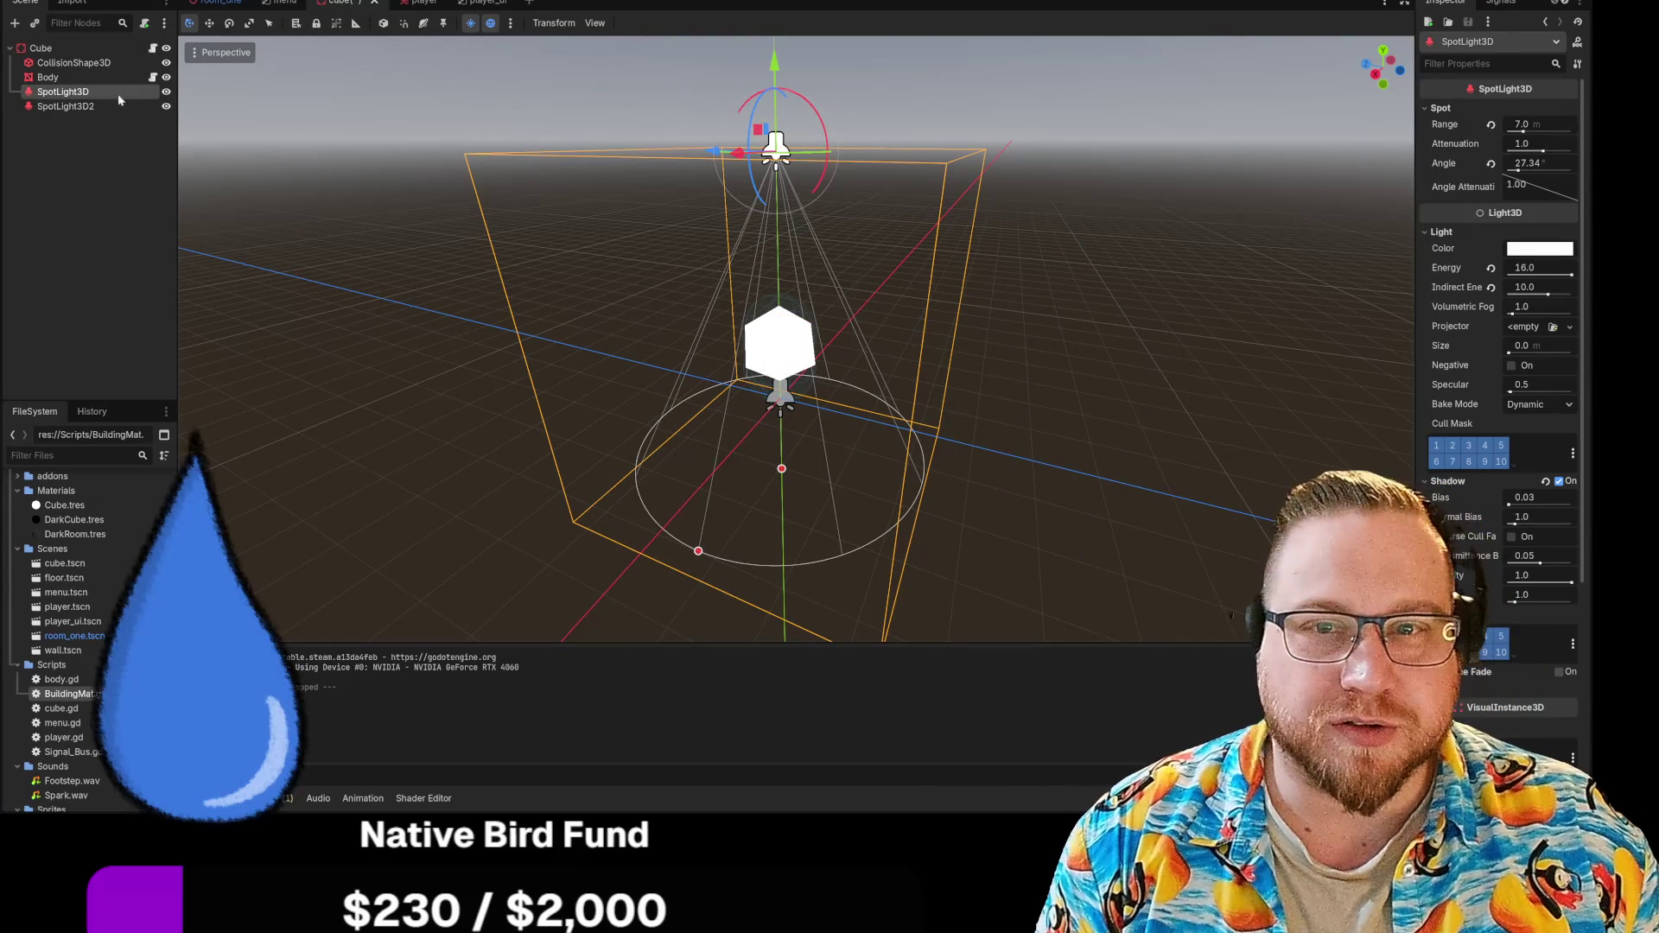
pyautogui.click(66, 106)
pyautogui.rightClick(1453, 110)
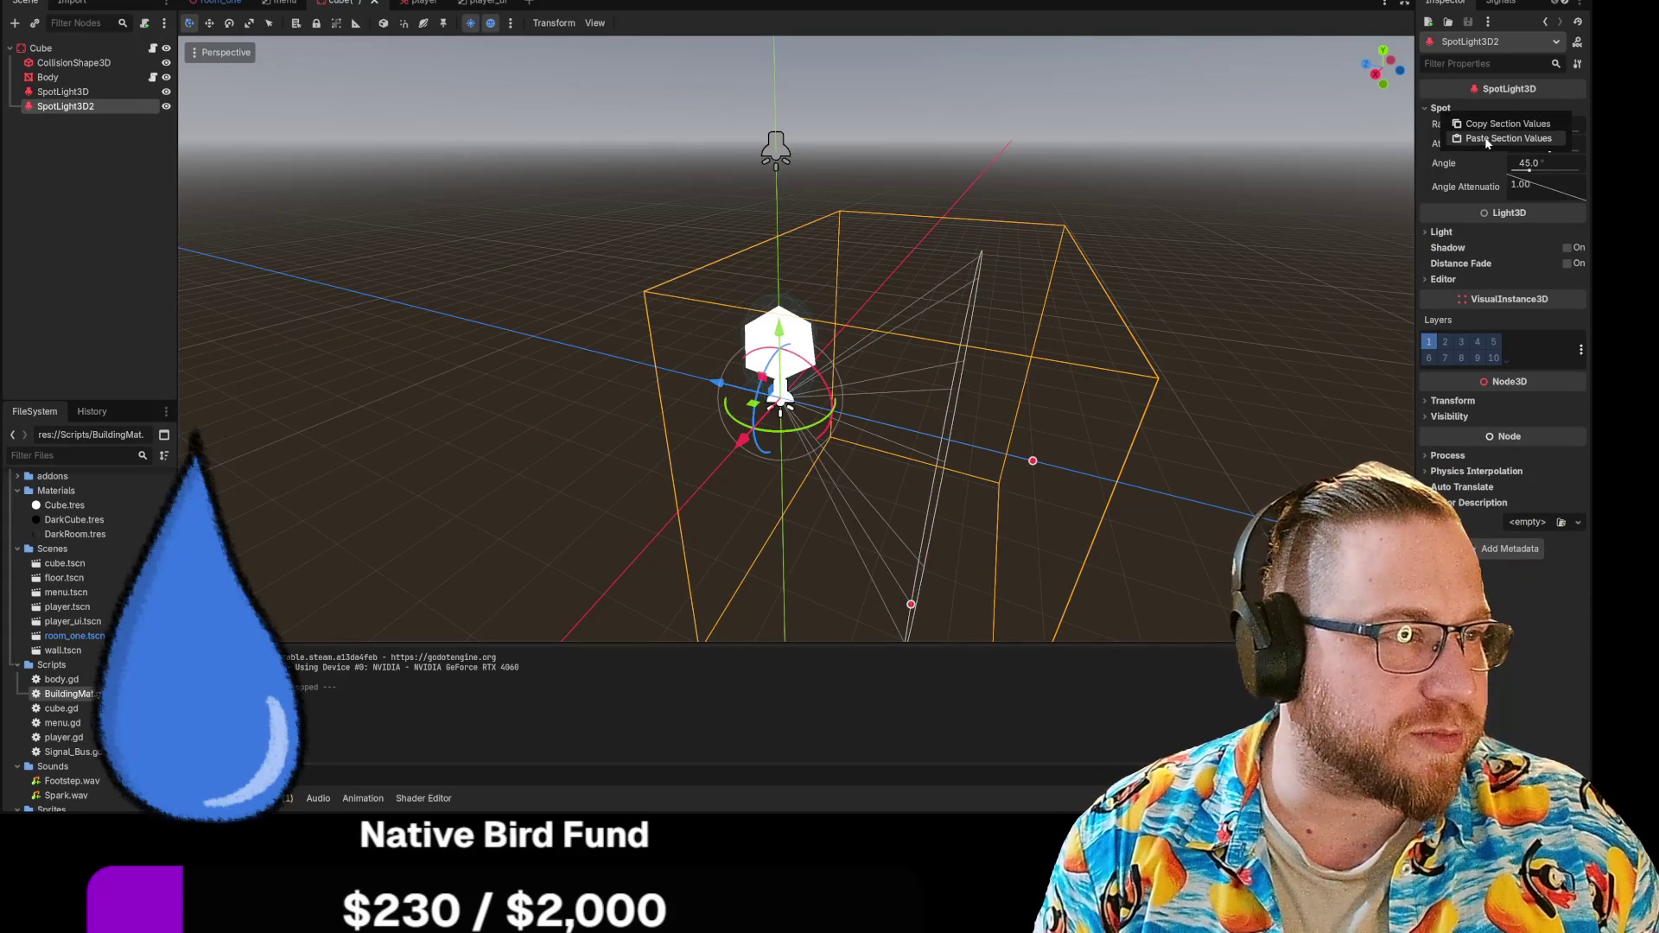
pyautogui.click(1476, 138)
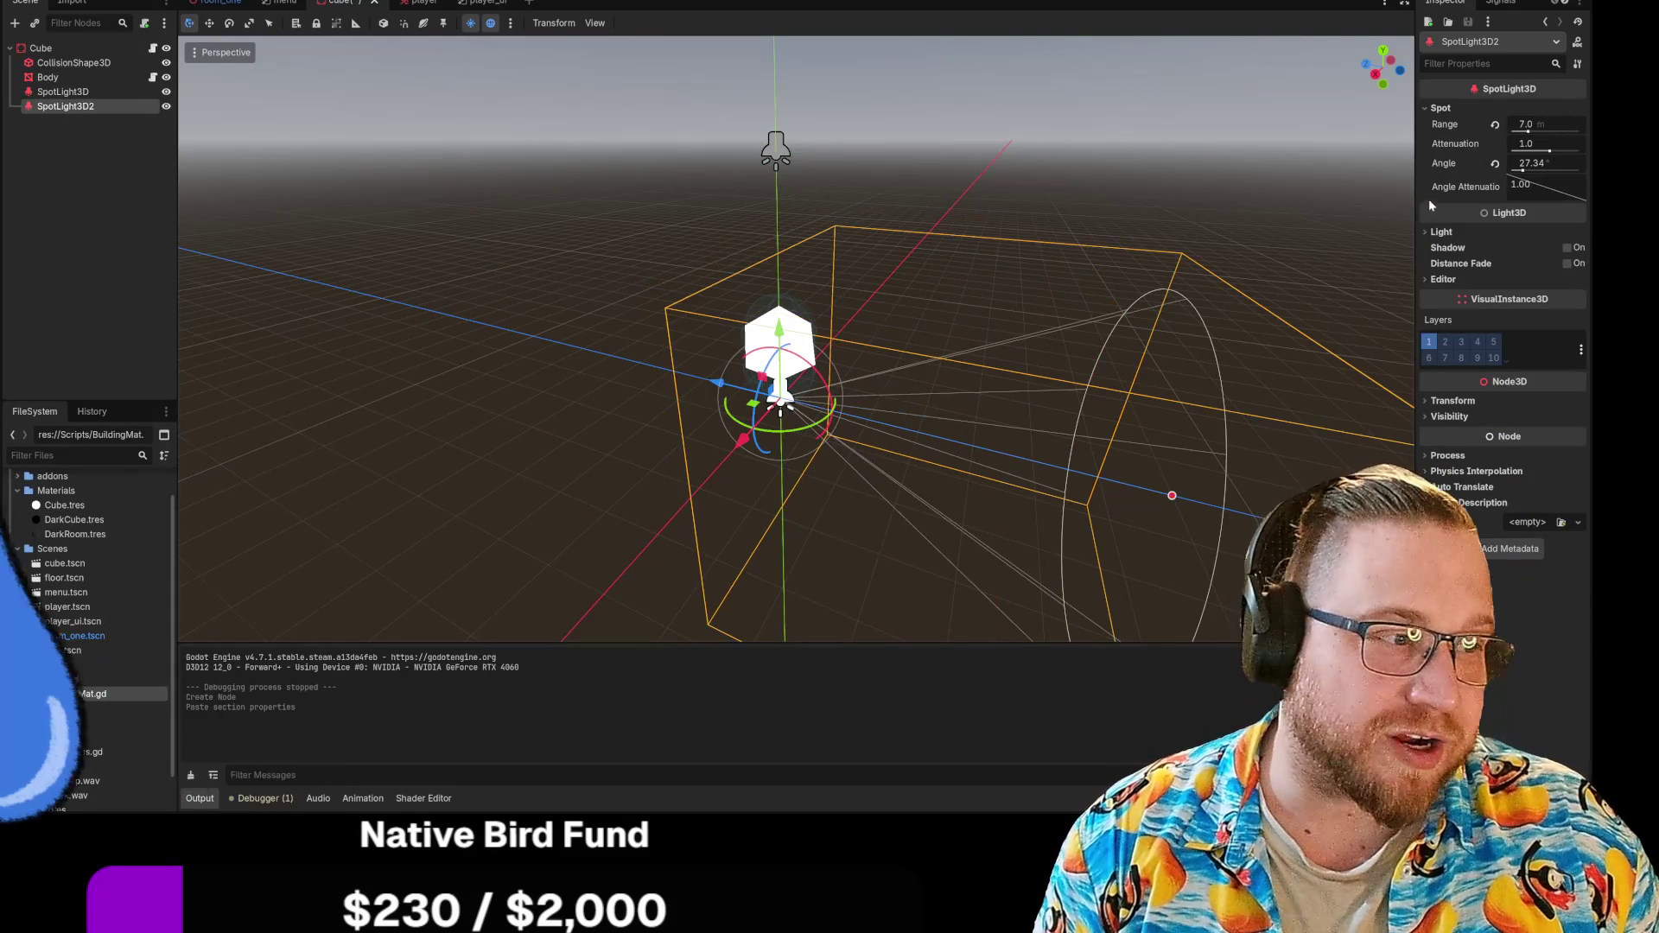
# Step: Copy the first spotlight's Light values, Energy 16.0 and Indirect Energy 10.0, onto SpotLight3D2
pyautogui.click(62, 91)
pyautogui.click(60, 106)
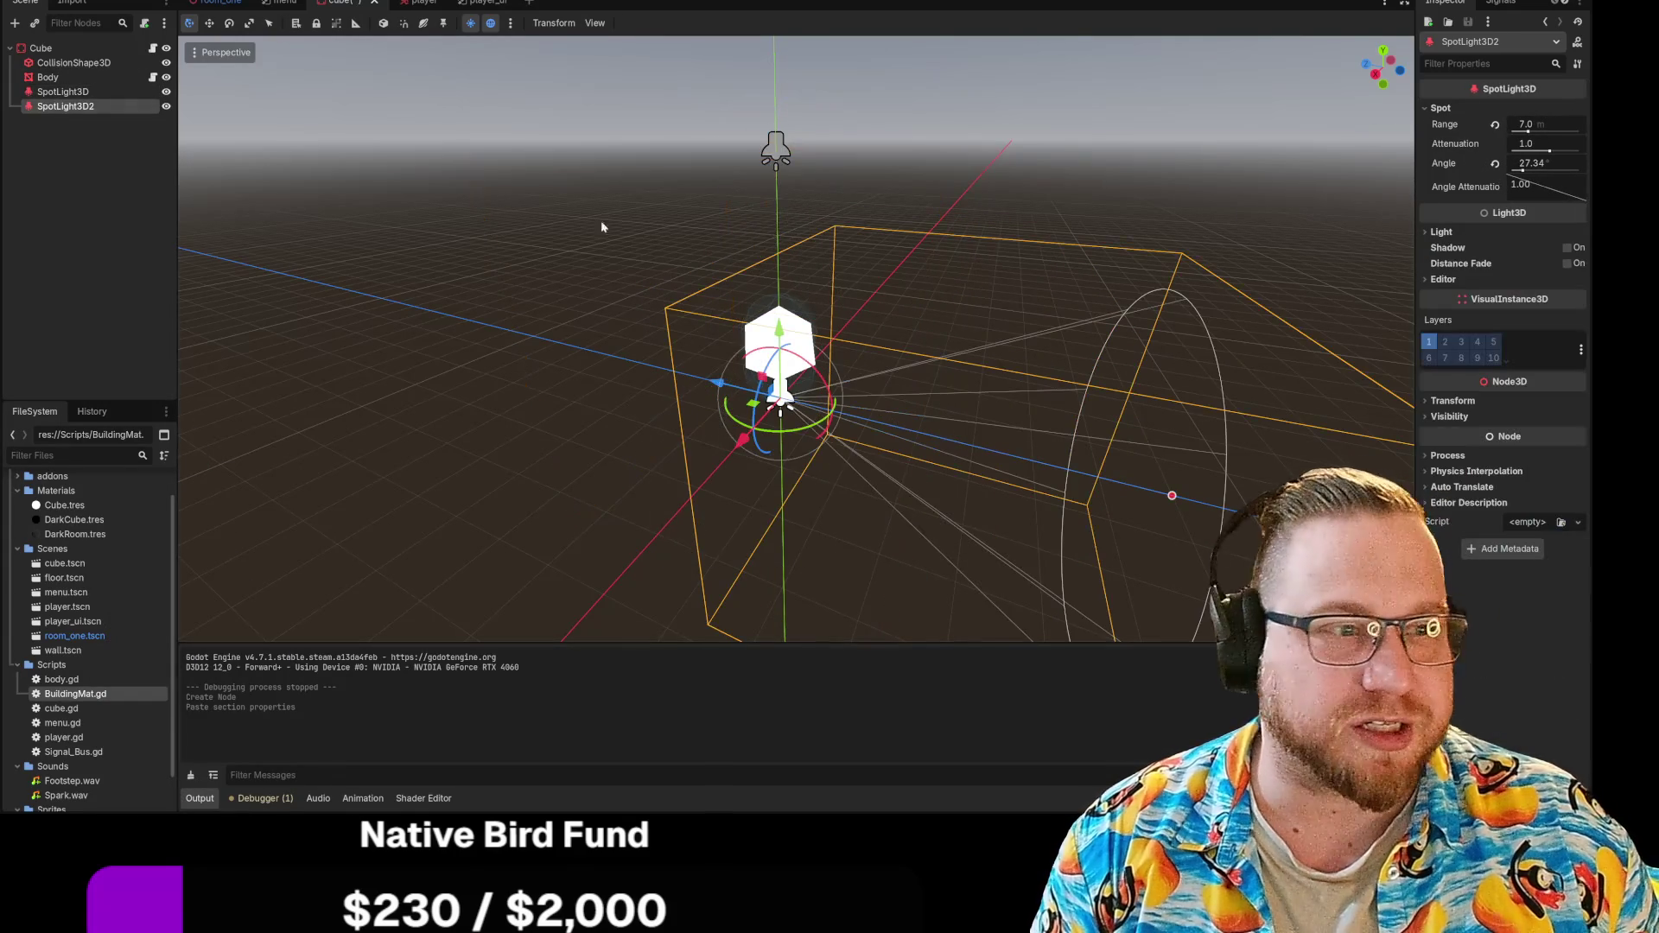
pyautogui.click(1460, 402)
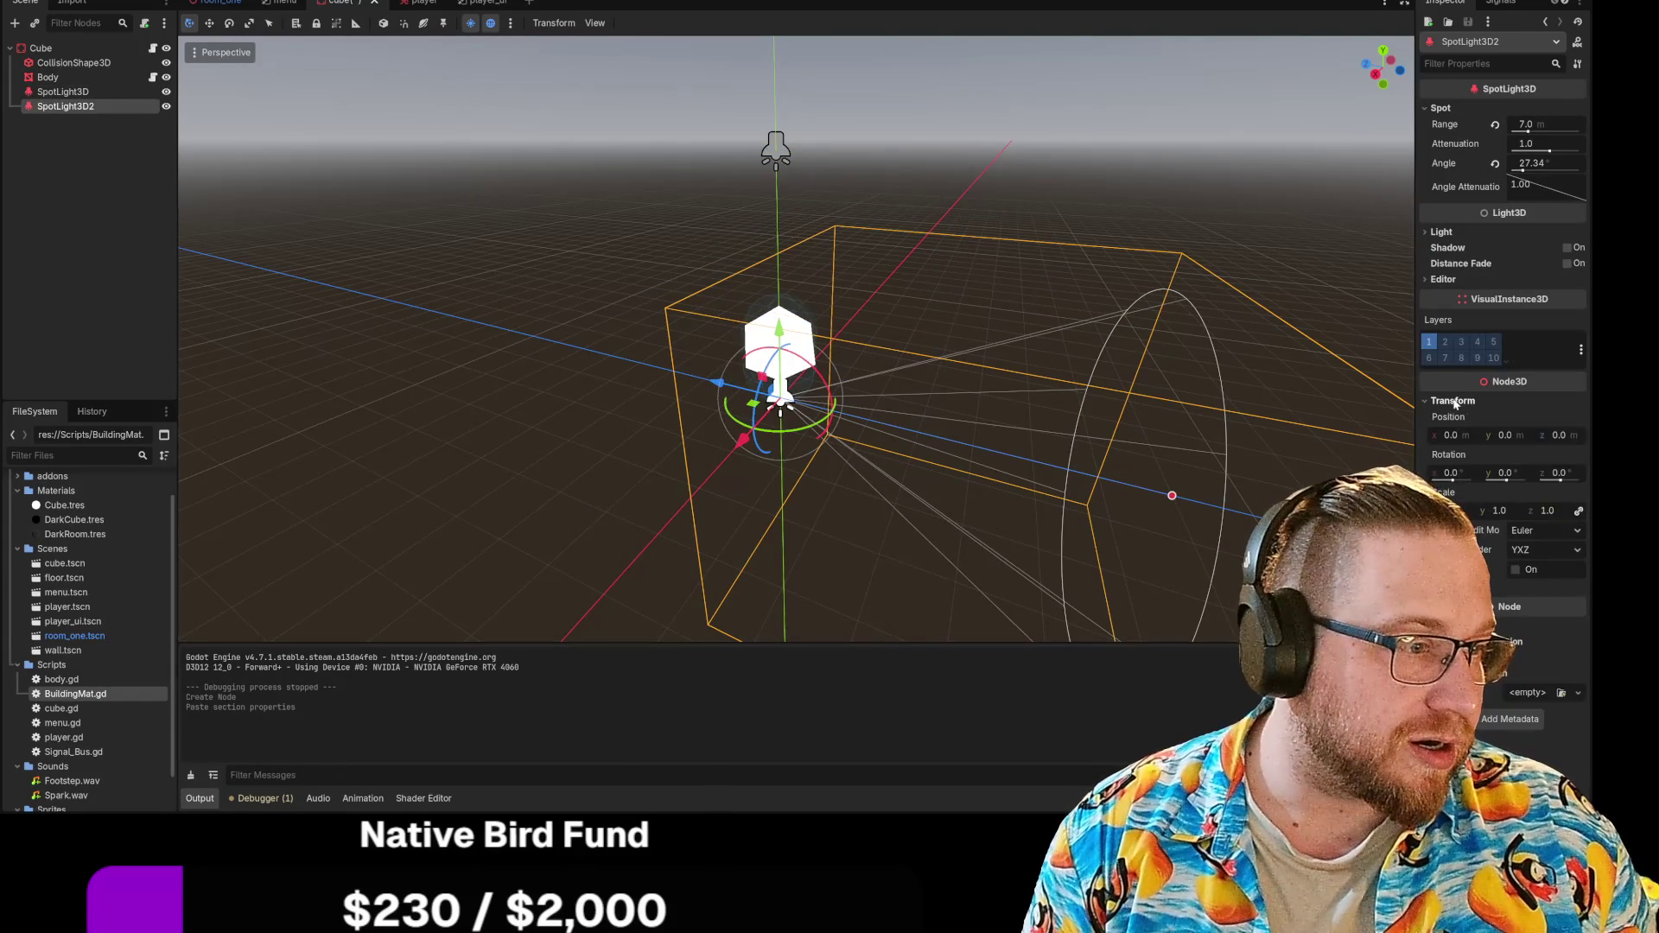
pyautogui.rightClick(1460, 401)
pyautogui.click(1499, 414)
pyautogui.click(62, 91)
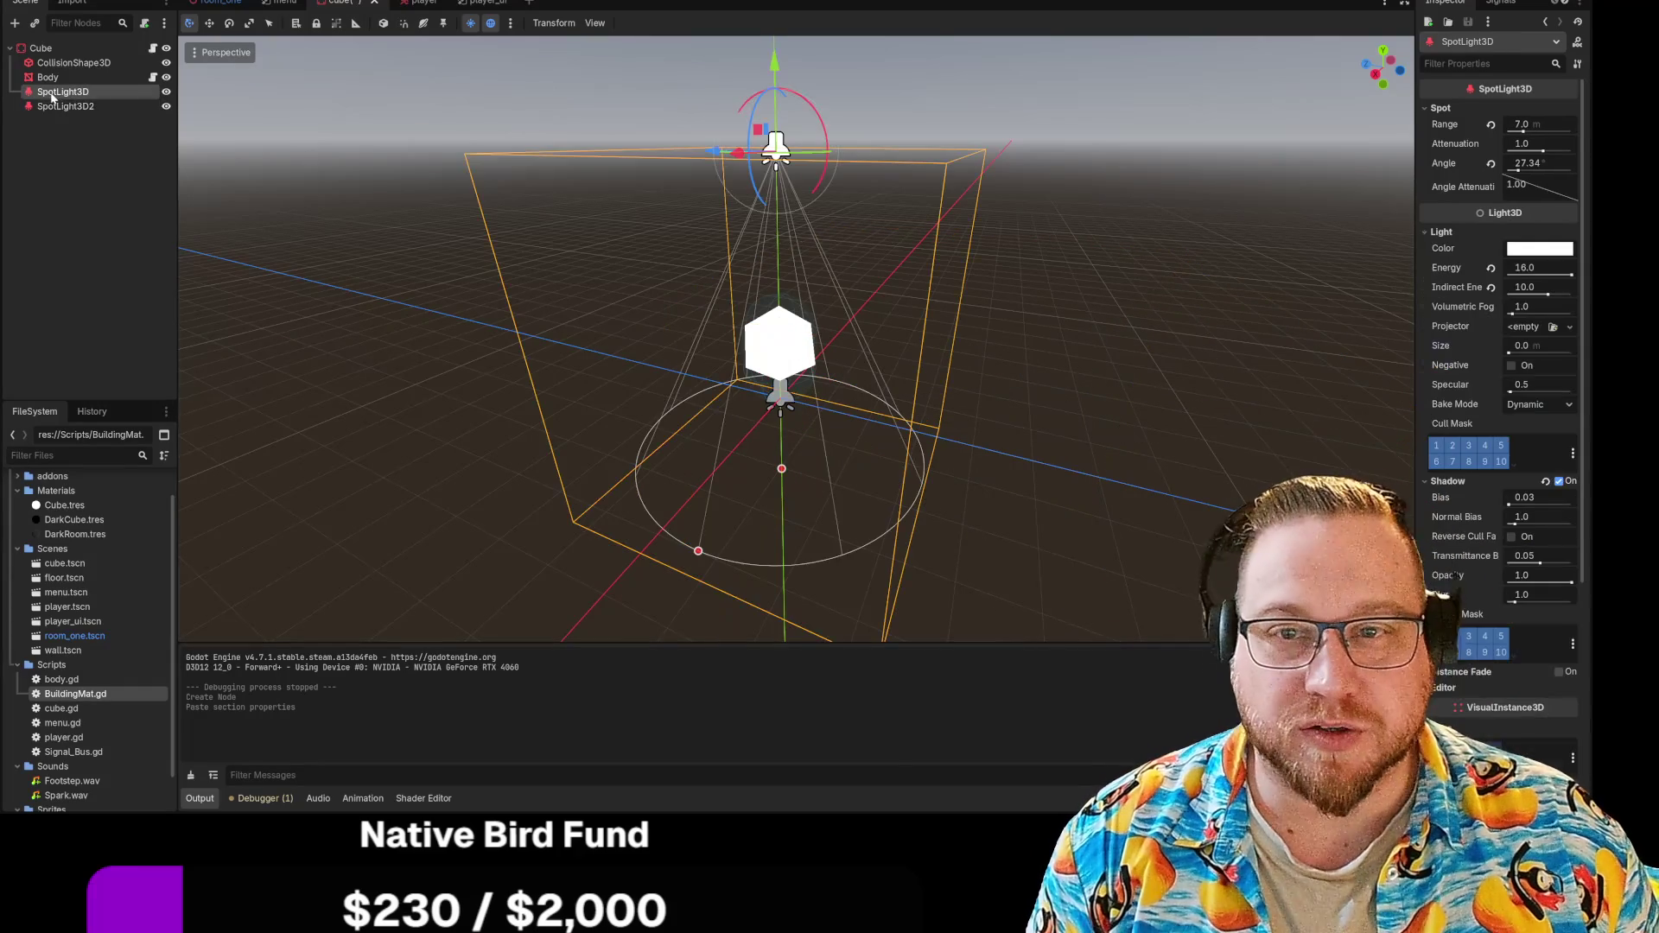
pyautogui.rightClick(1438, 235)
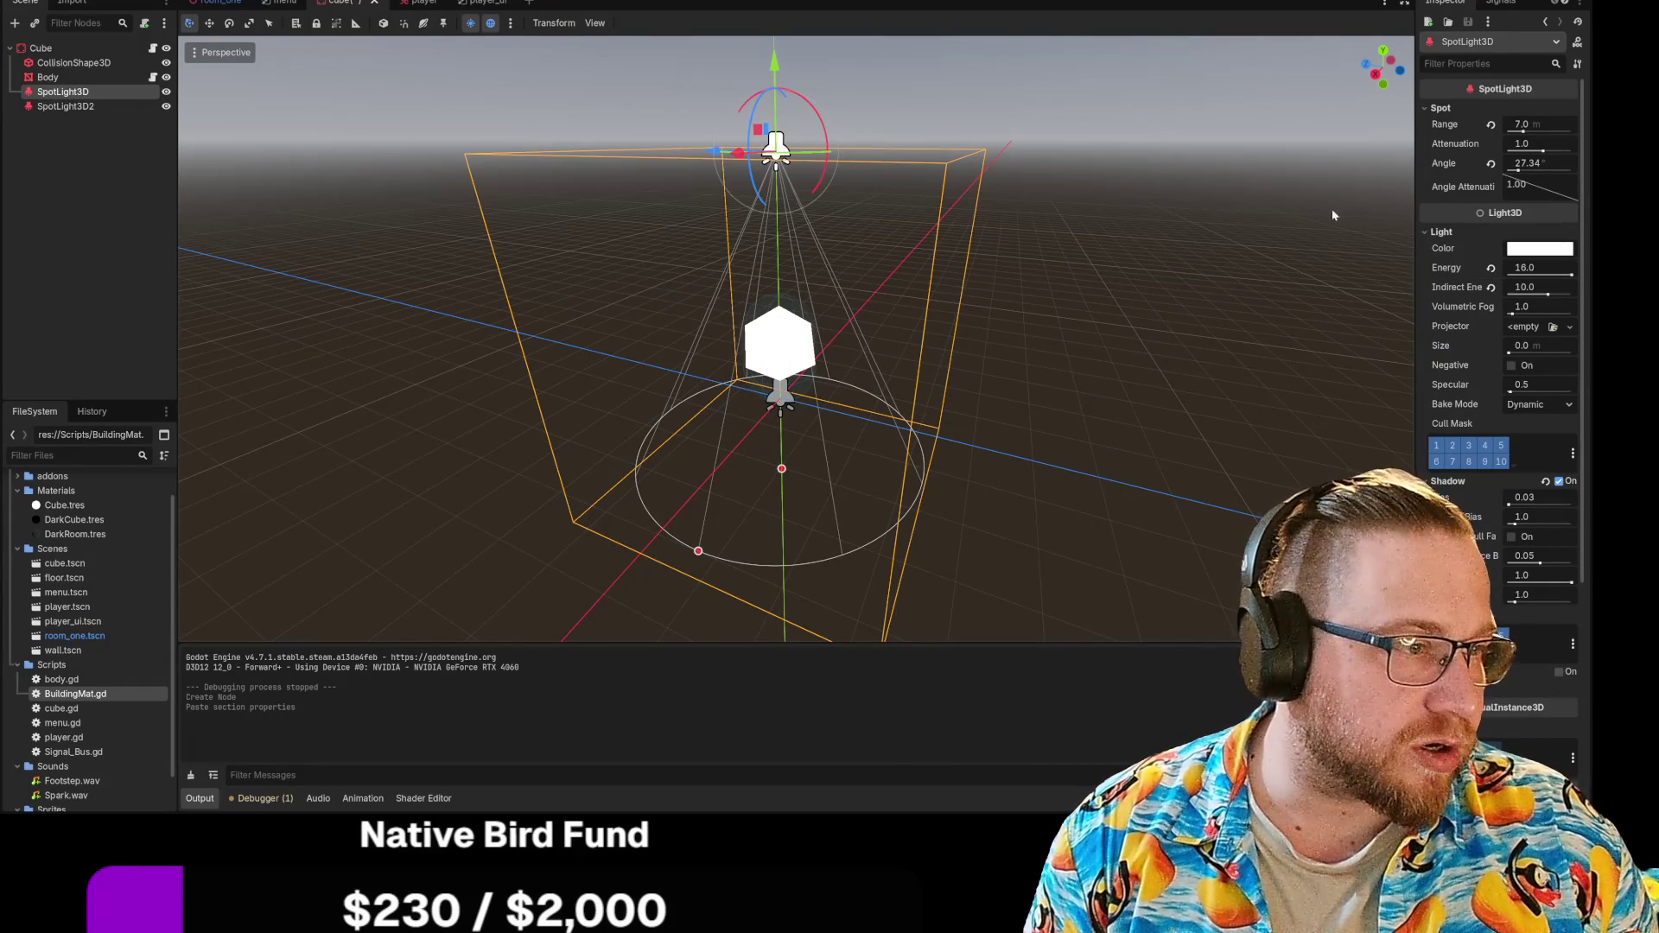
pyautogui.click(1503, 249)
pyautogui.click(90, 106)
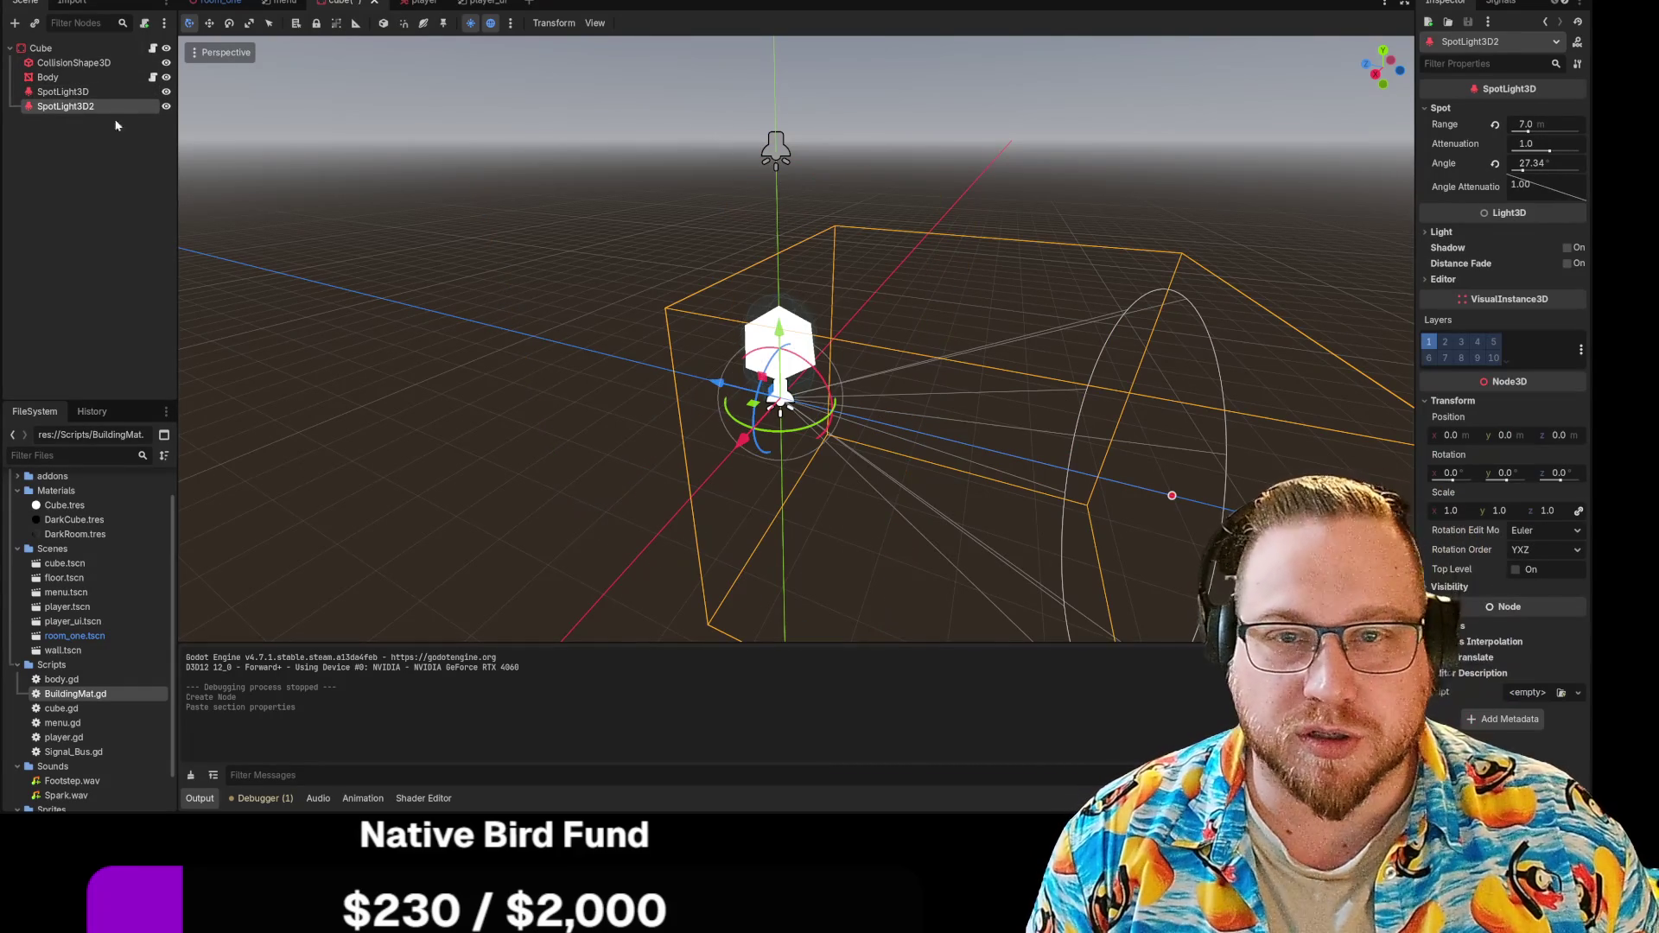
pyautogui.rightClick(1441, 234)
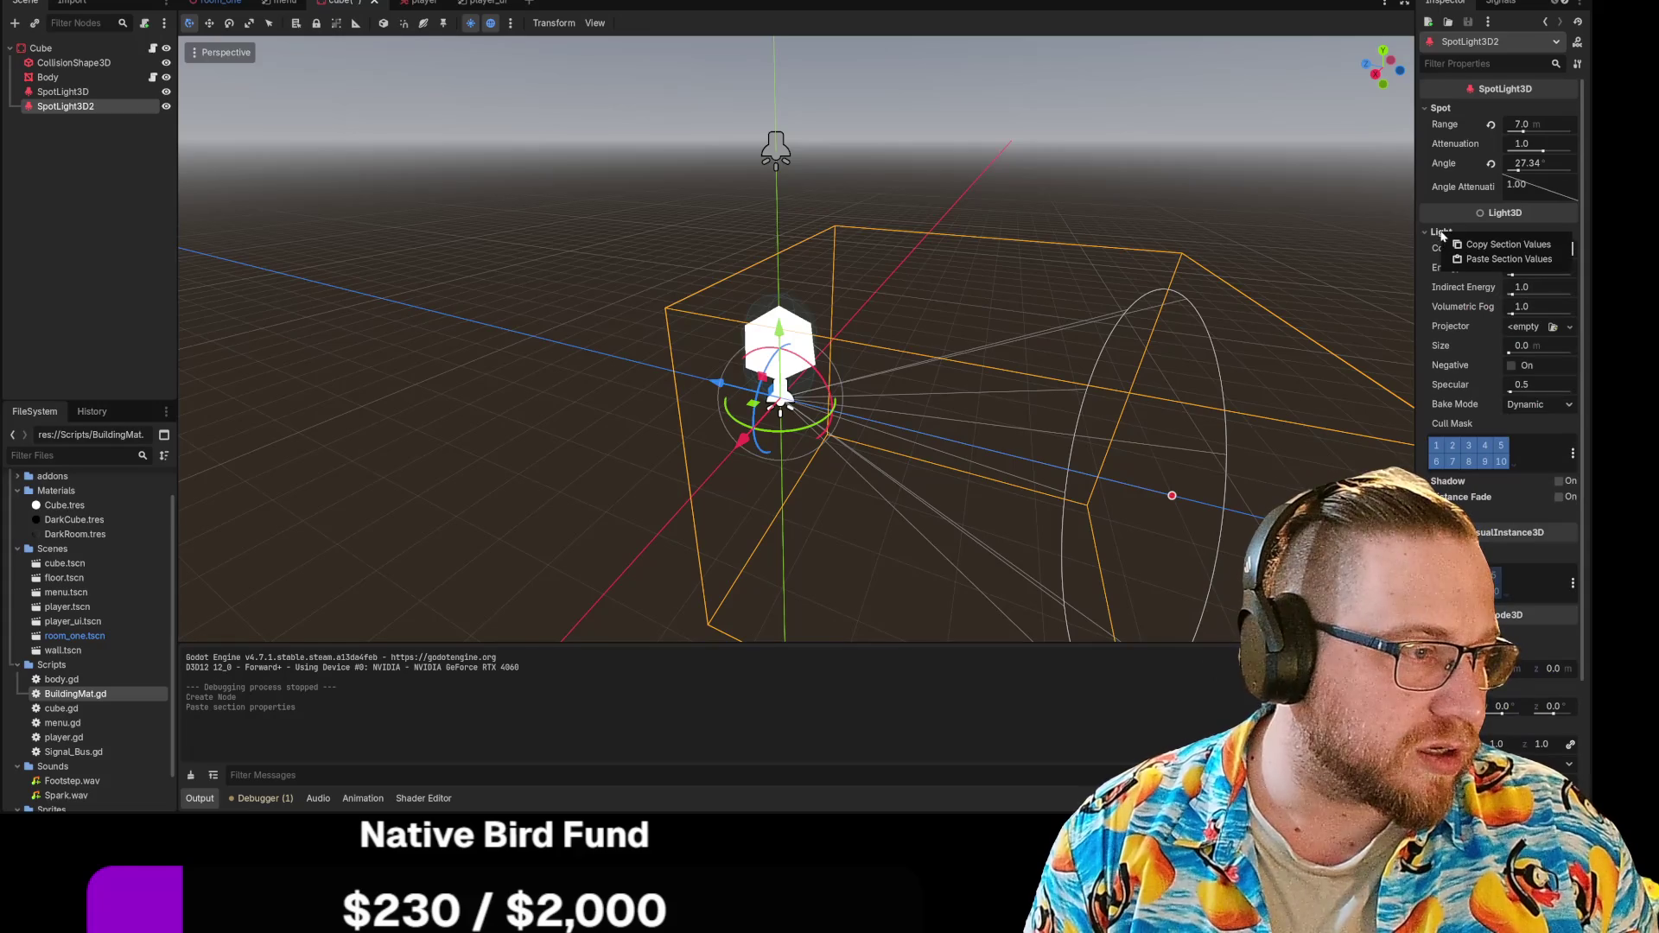
pyautogui.click(1504, 262)
# Step: Paste the first spotlight's Transform onto SpotLight3D2, placing it at Y position 5.0
pyautogui.click(62, 90)
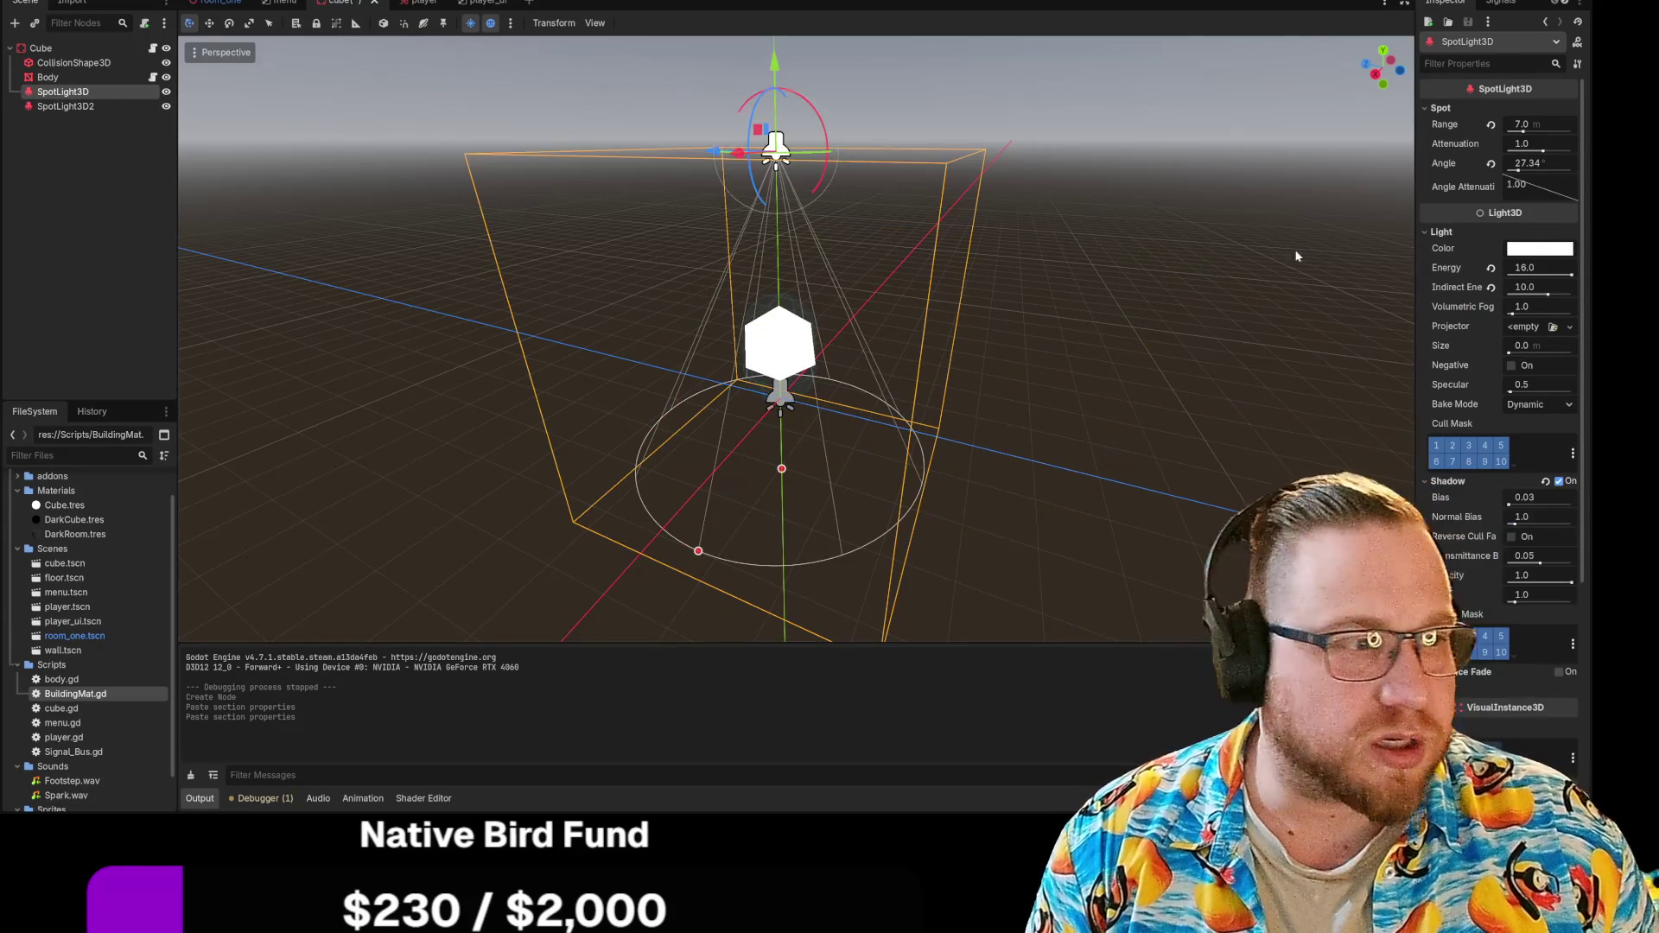
pyautogui.scroll(-3, 1465, 484)
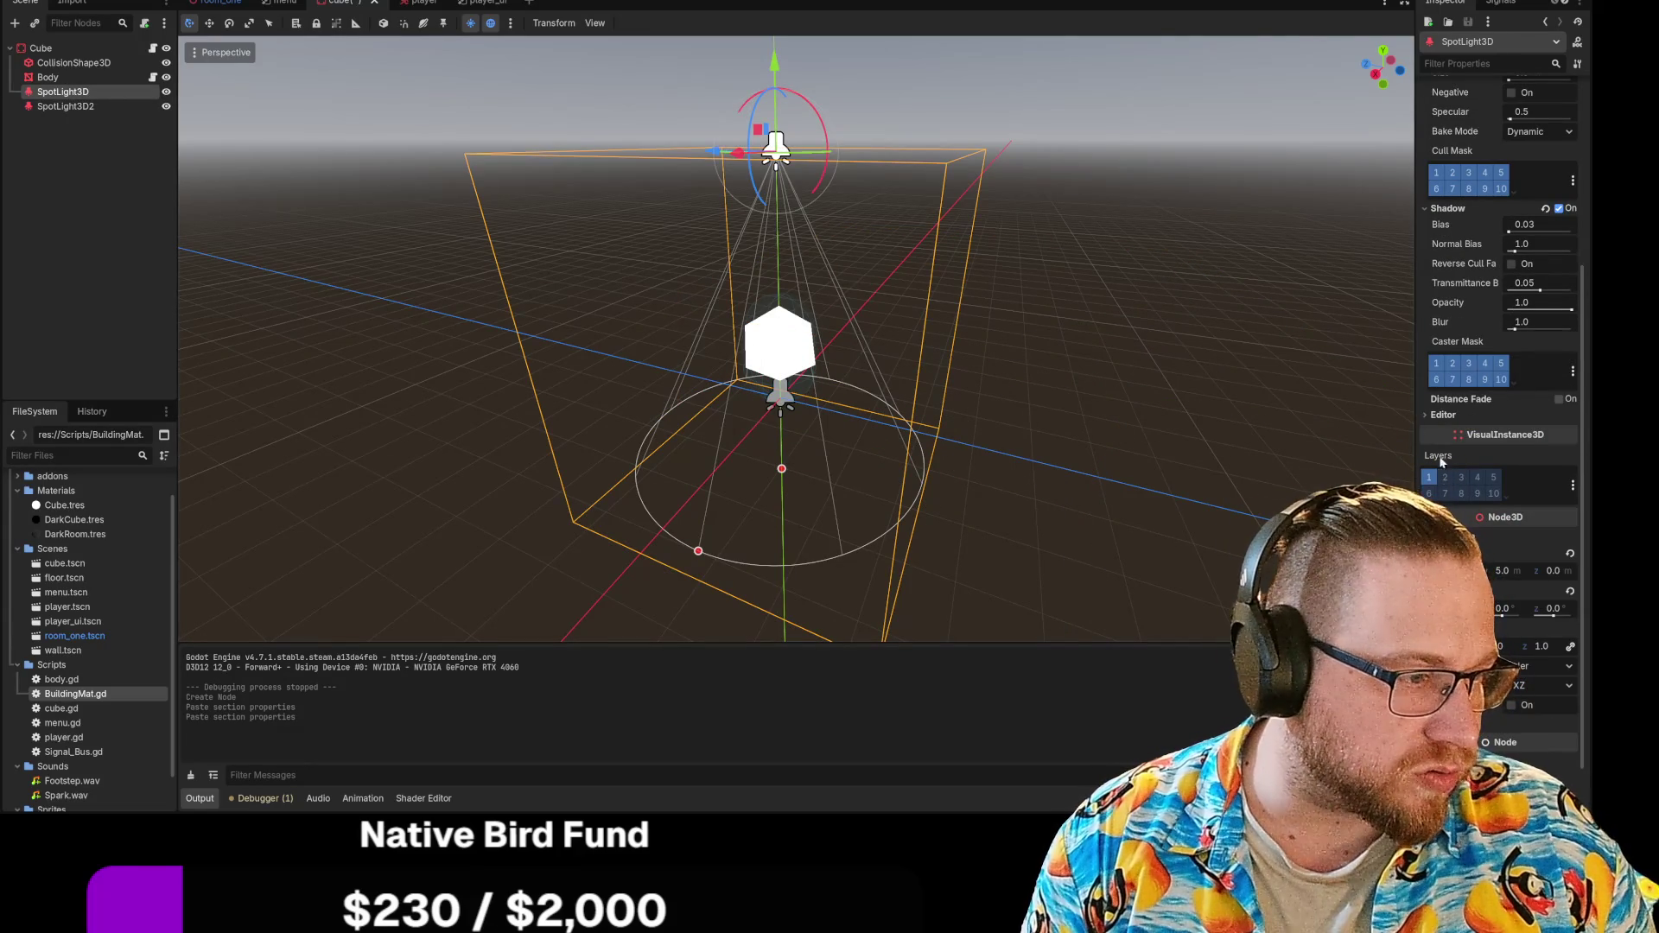
pyautogui.click(95, 106)
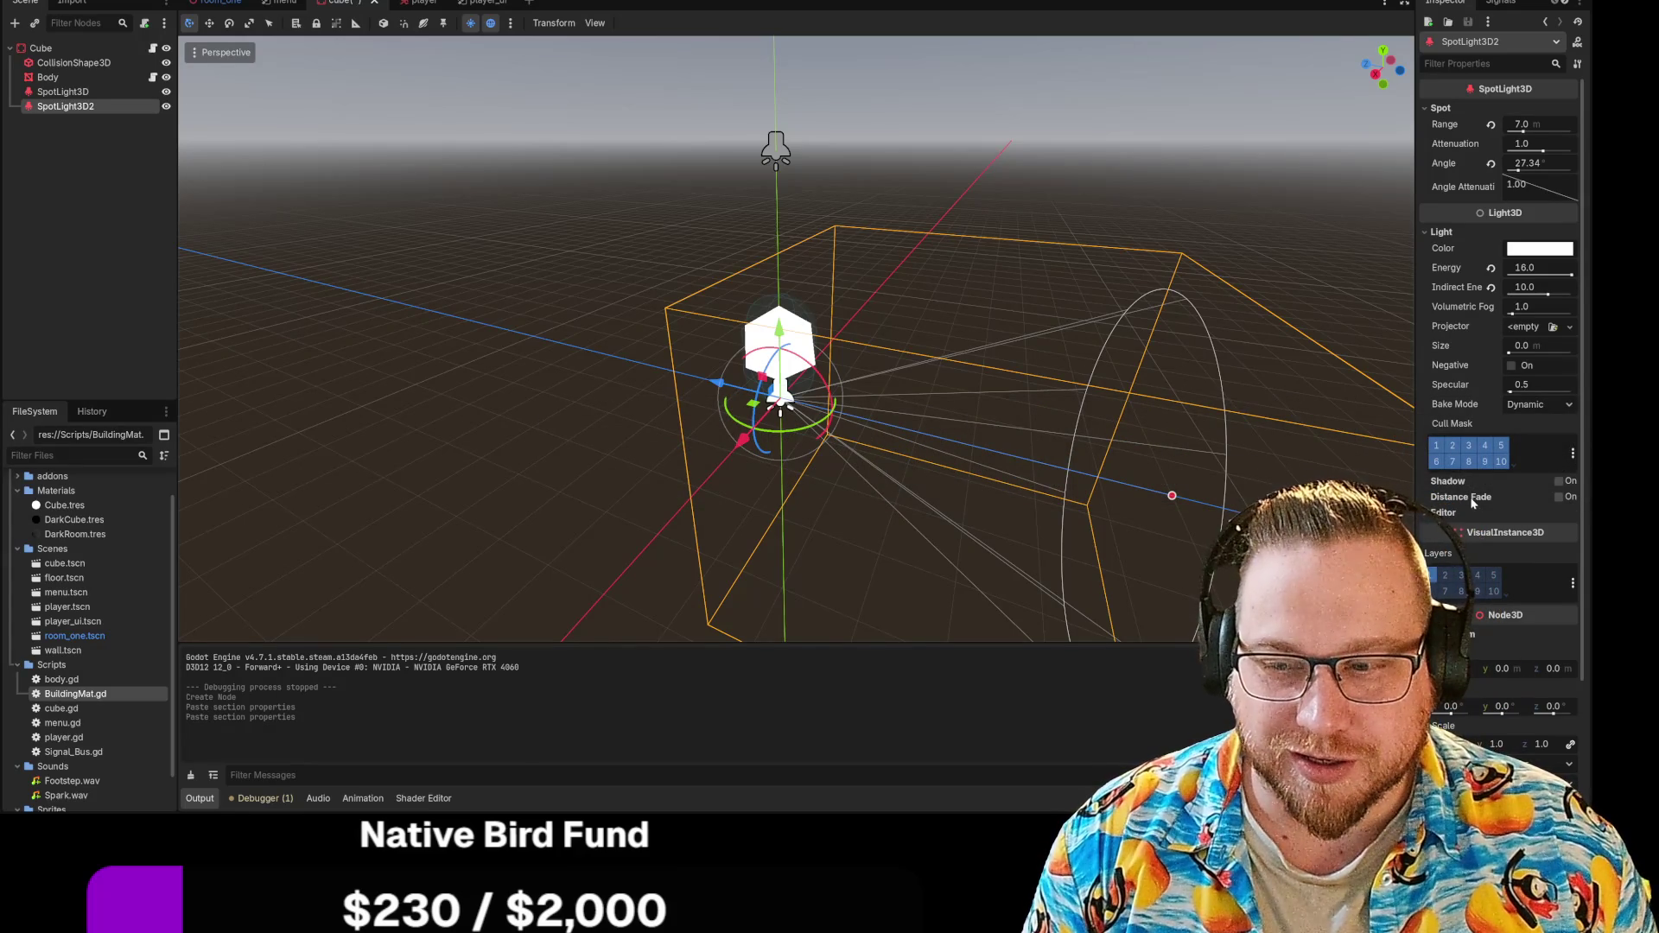
pyautogui.scroll(-3, 1460, 514)
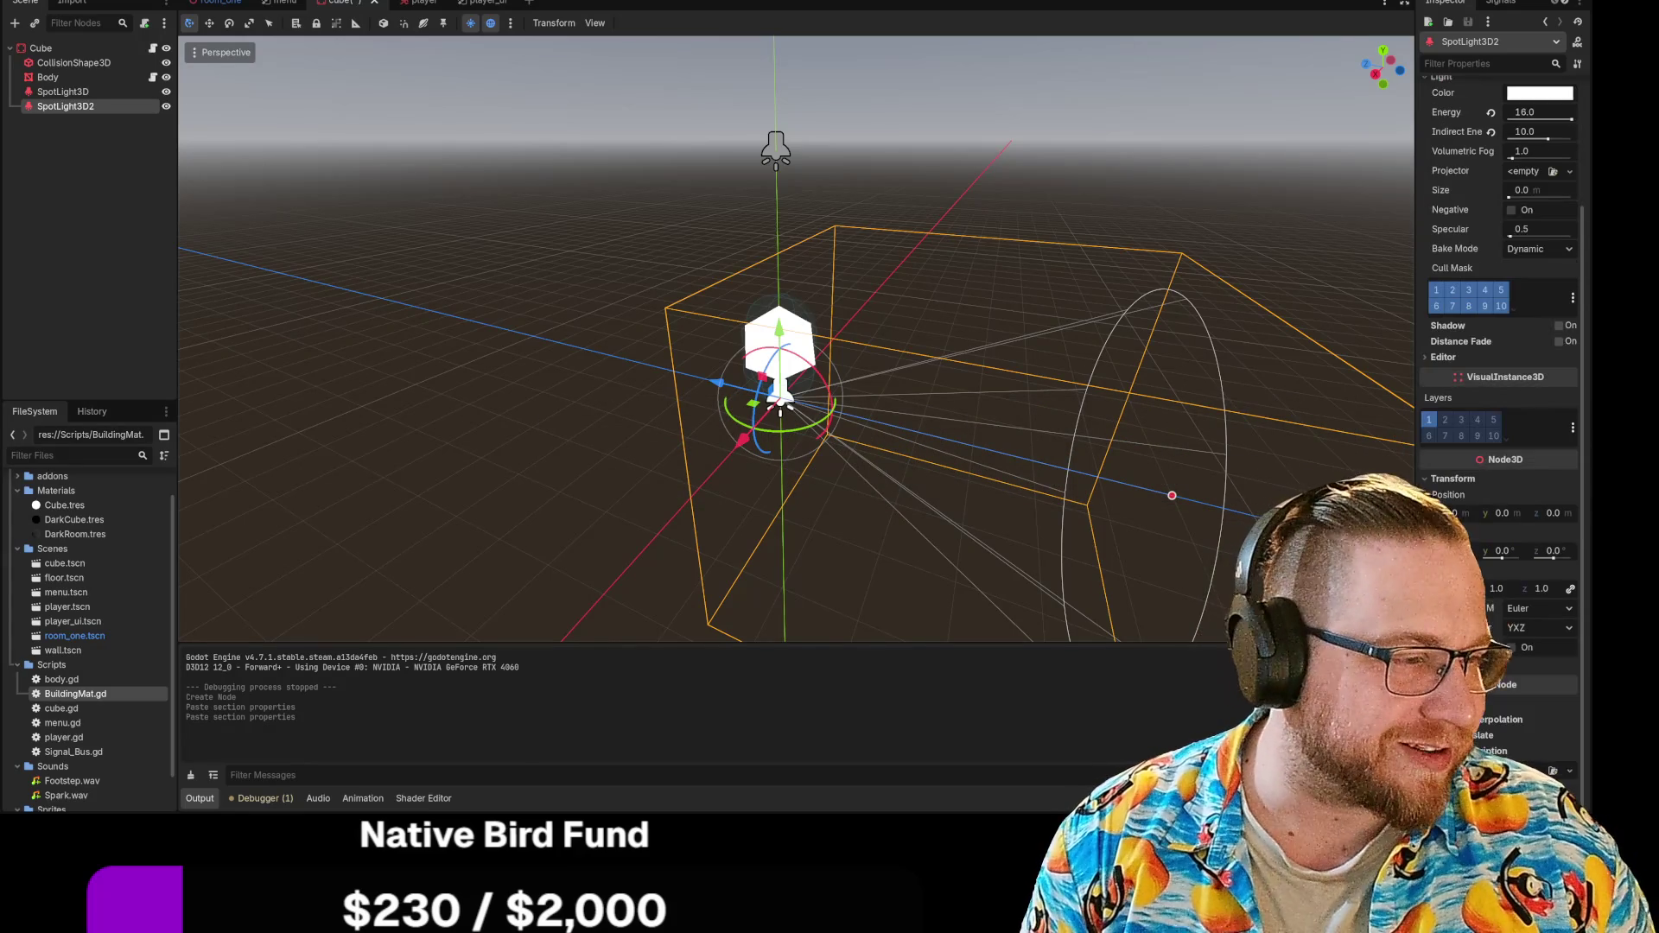
pyautogui.rightClick(1468, 482)
pyautogui.click(1515, 510)
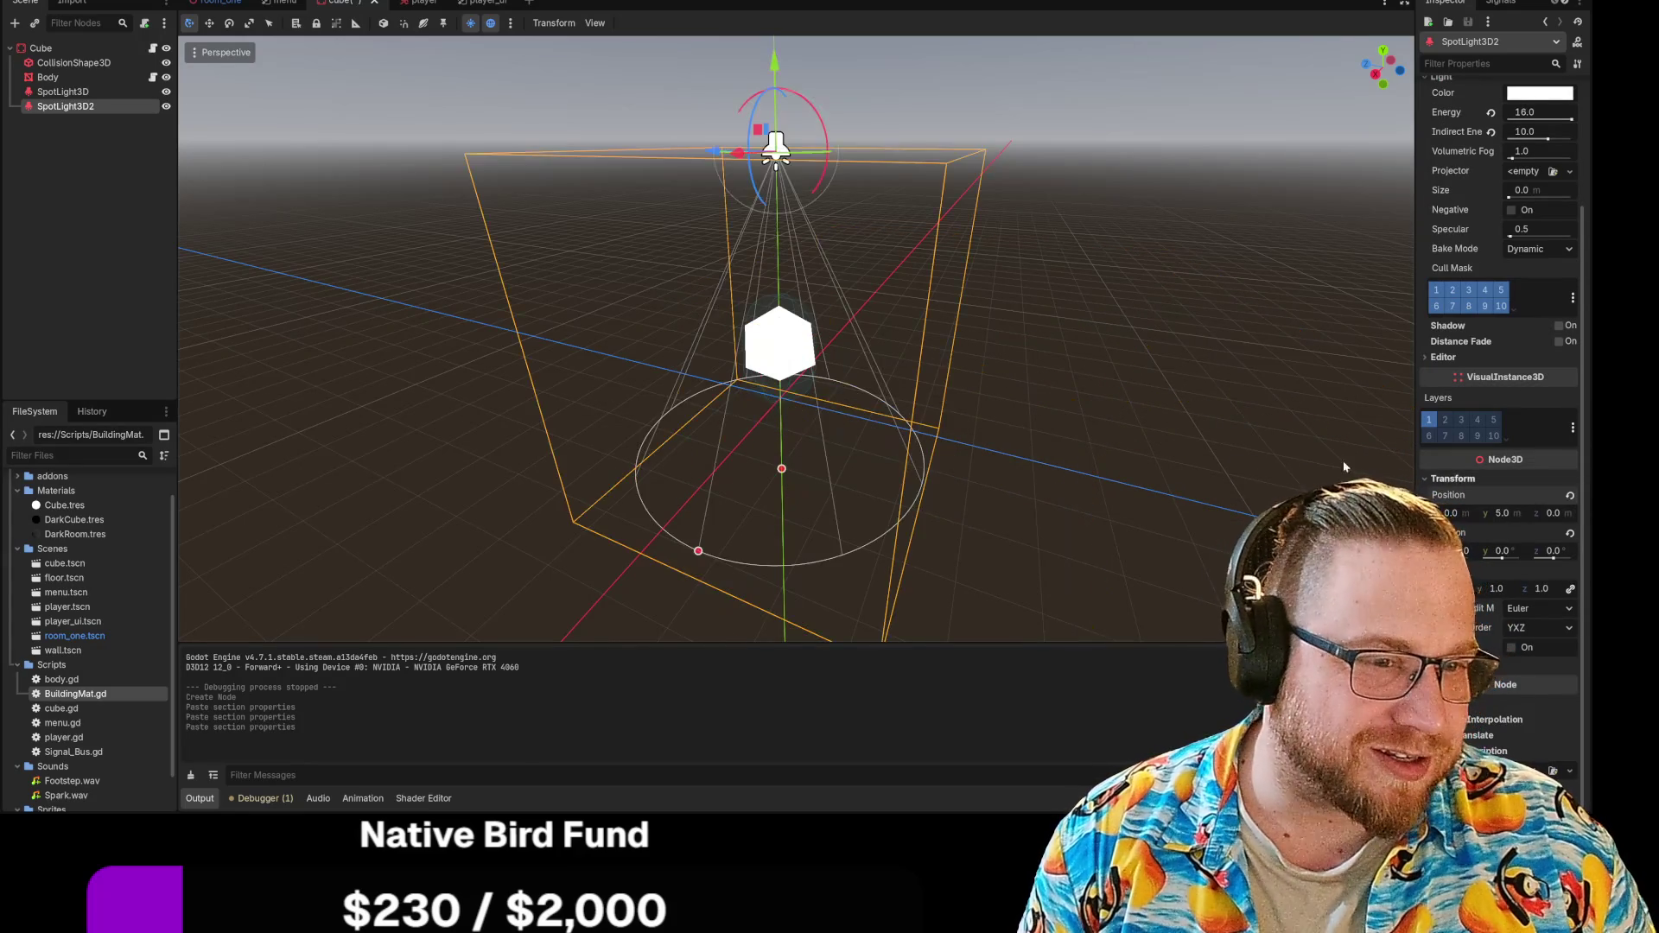
pyautogui.click(1174, 333)
pyautogui.click(68, 107)
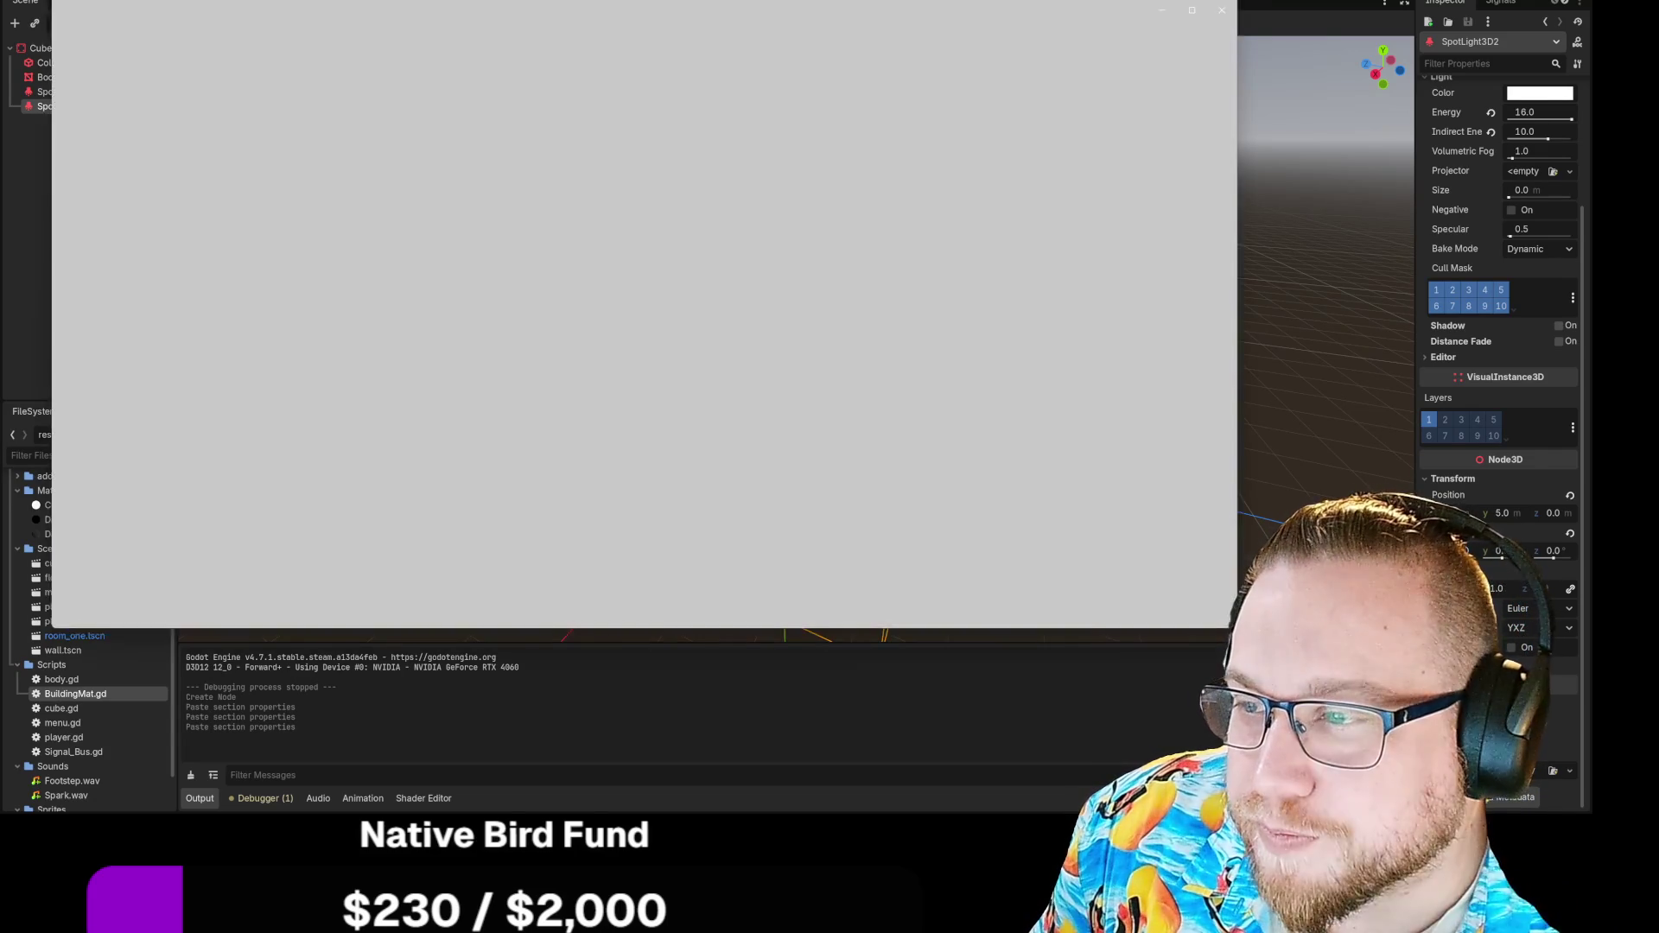
# Step: Zoom into the chat screenshot, move the viewer aside, then close both Photos windows
pyautogui.scroll(3, 668, 321)
pyautogui.scroll(1, 668, 320)
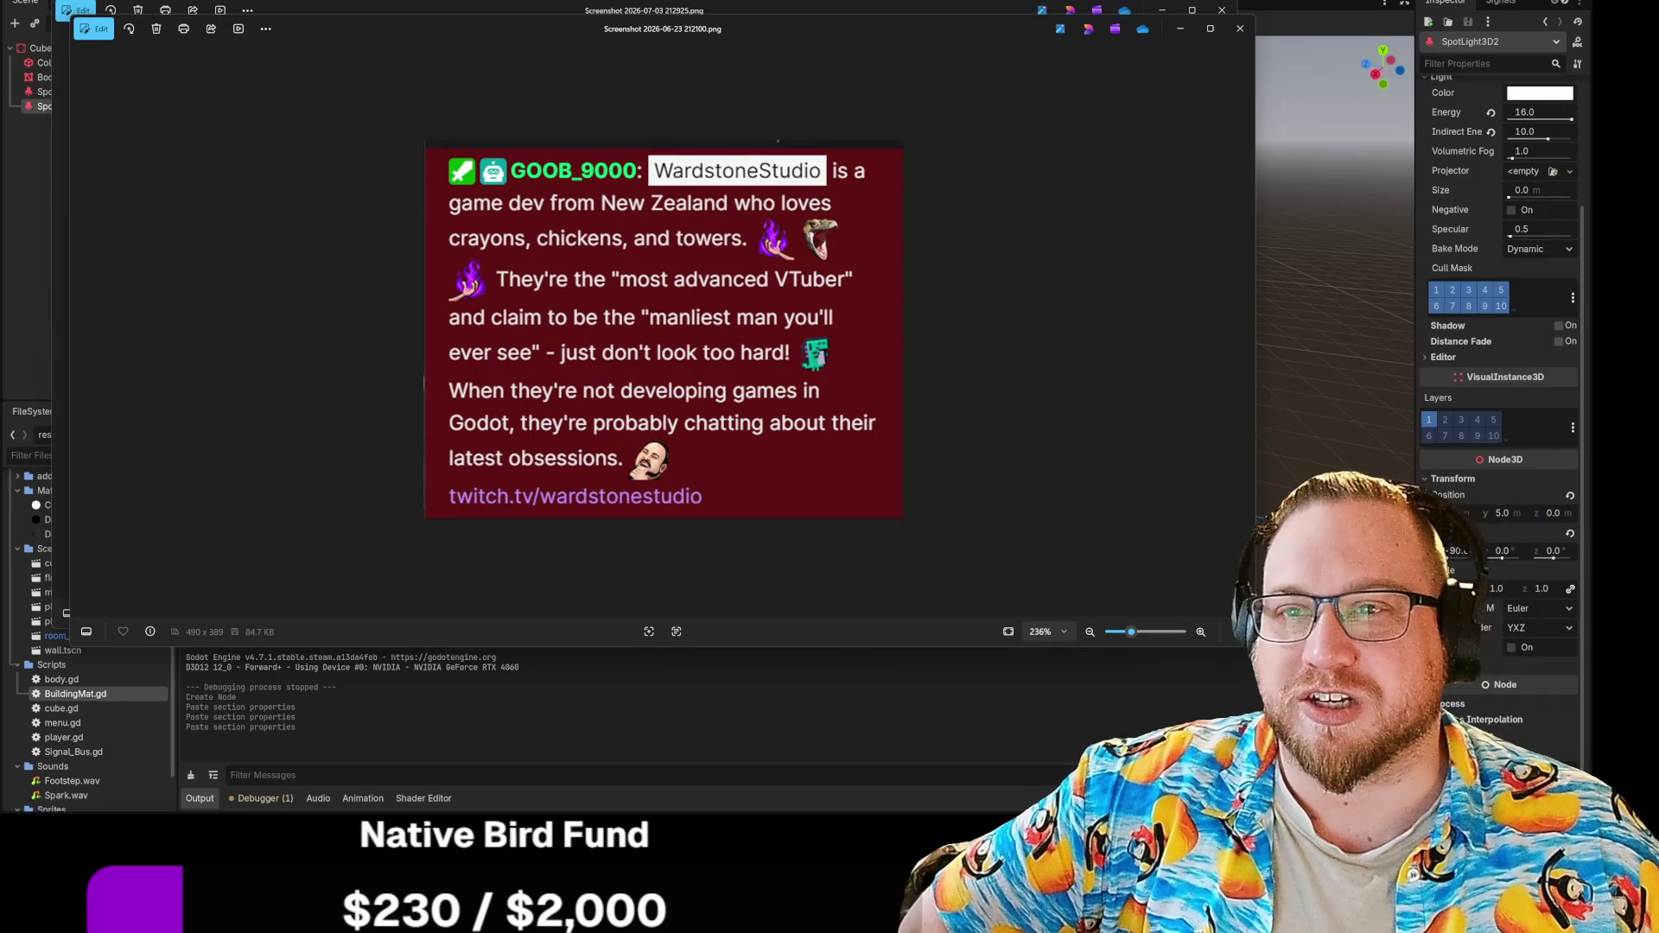
pyautogui.moveTo(733, 22)
pyautogui.mouseDown()
pyautogui.moveTo(733, 527)
pyautogui.moveTo(765, 92)
pyautogui.moveTo(741, 31)
pyautogui.mouseUp()
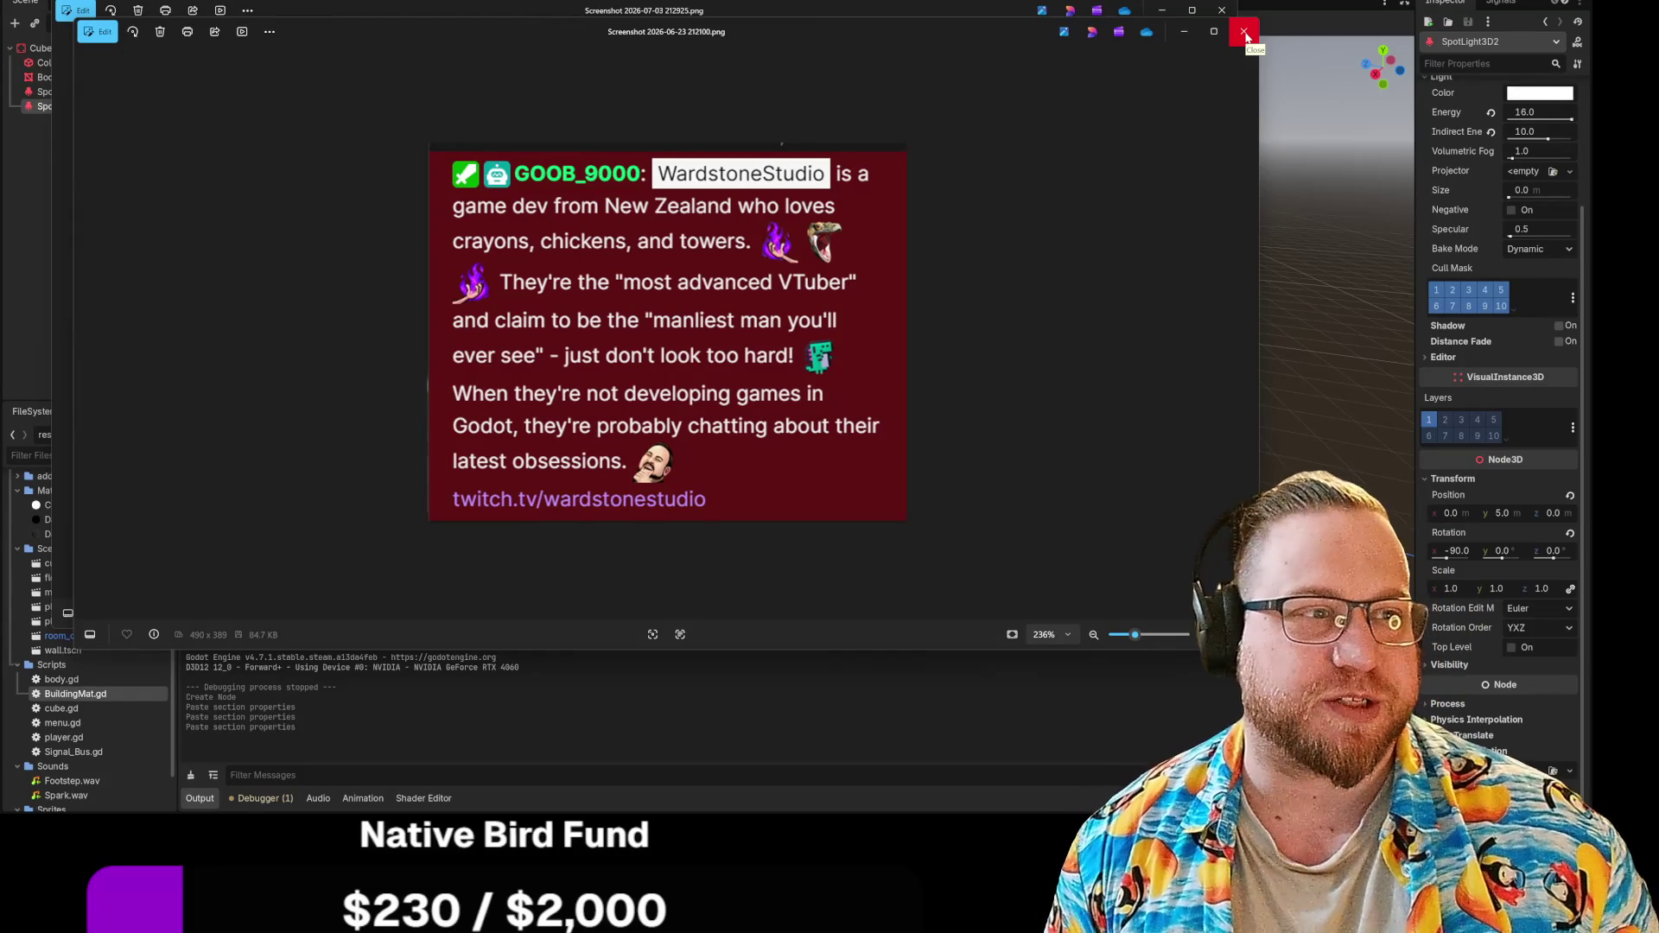
pyautogui.click(1245, 33)
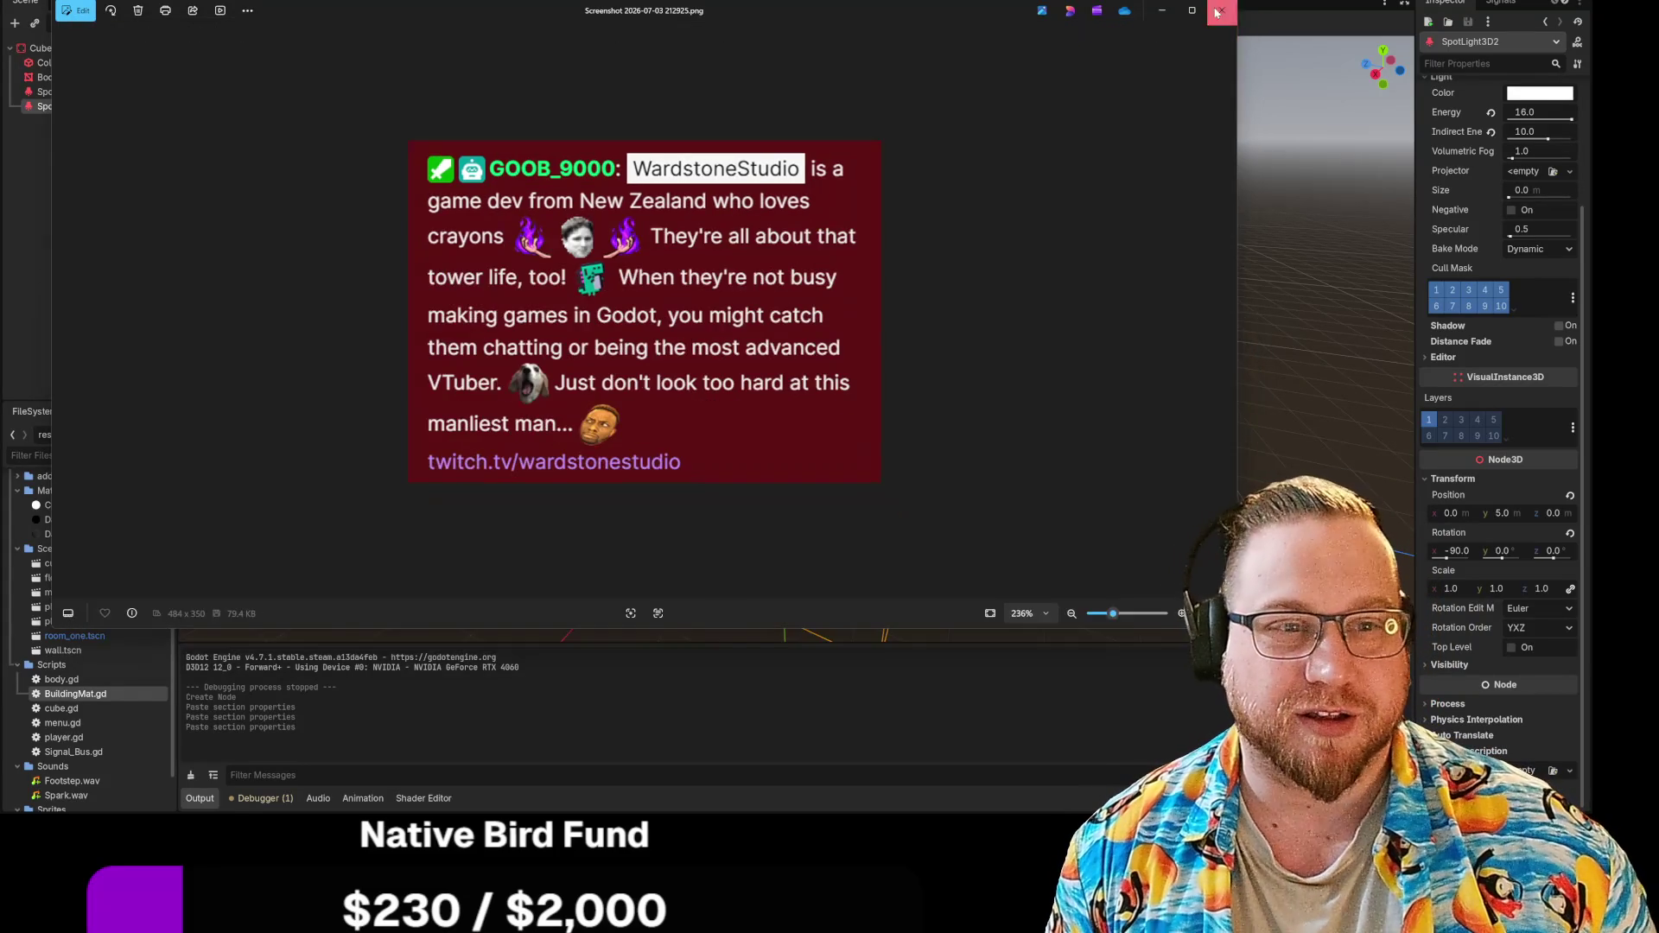
pyautogui.click(1222, 9)
# Step: Enable Negative and Shadow on SpotLight3D2, then run the cube scene with F6
pyautogui.click(1511, 210)
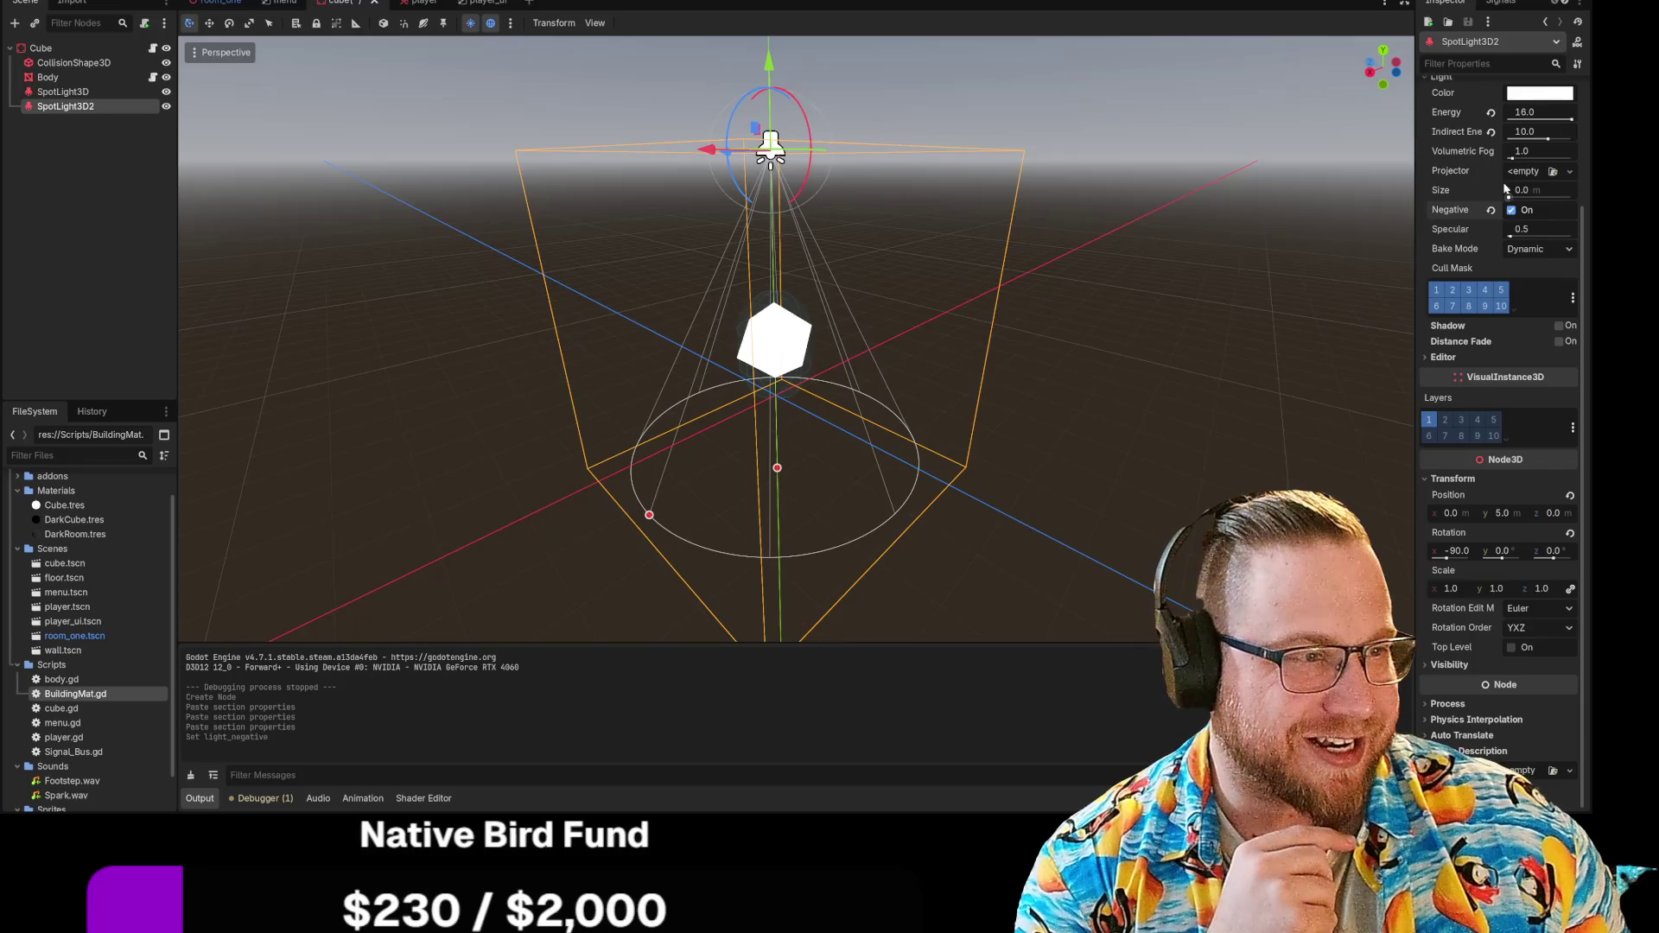
pyautogui.click(1558, 326)
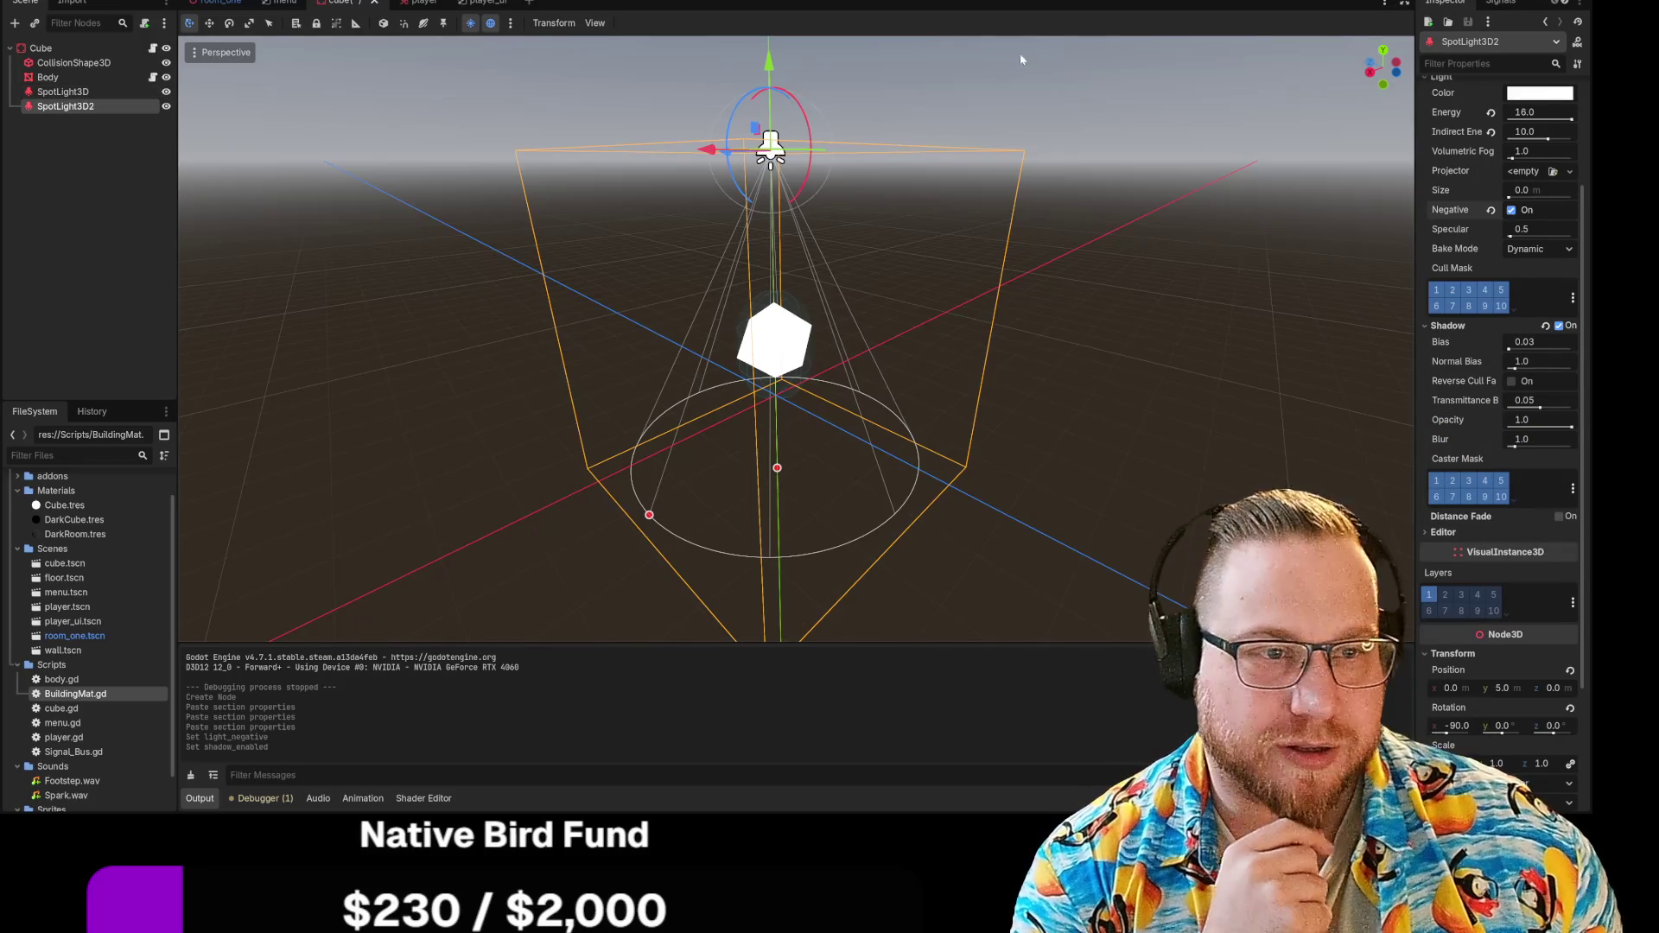
pyautogui.press('F6')
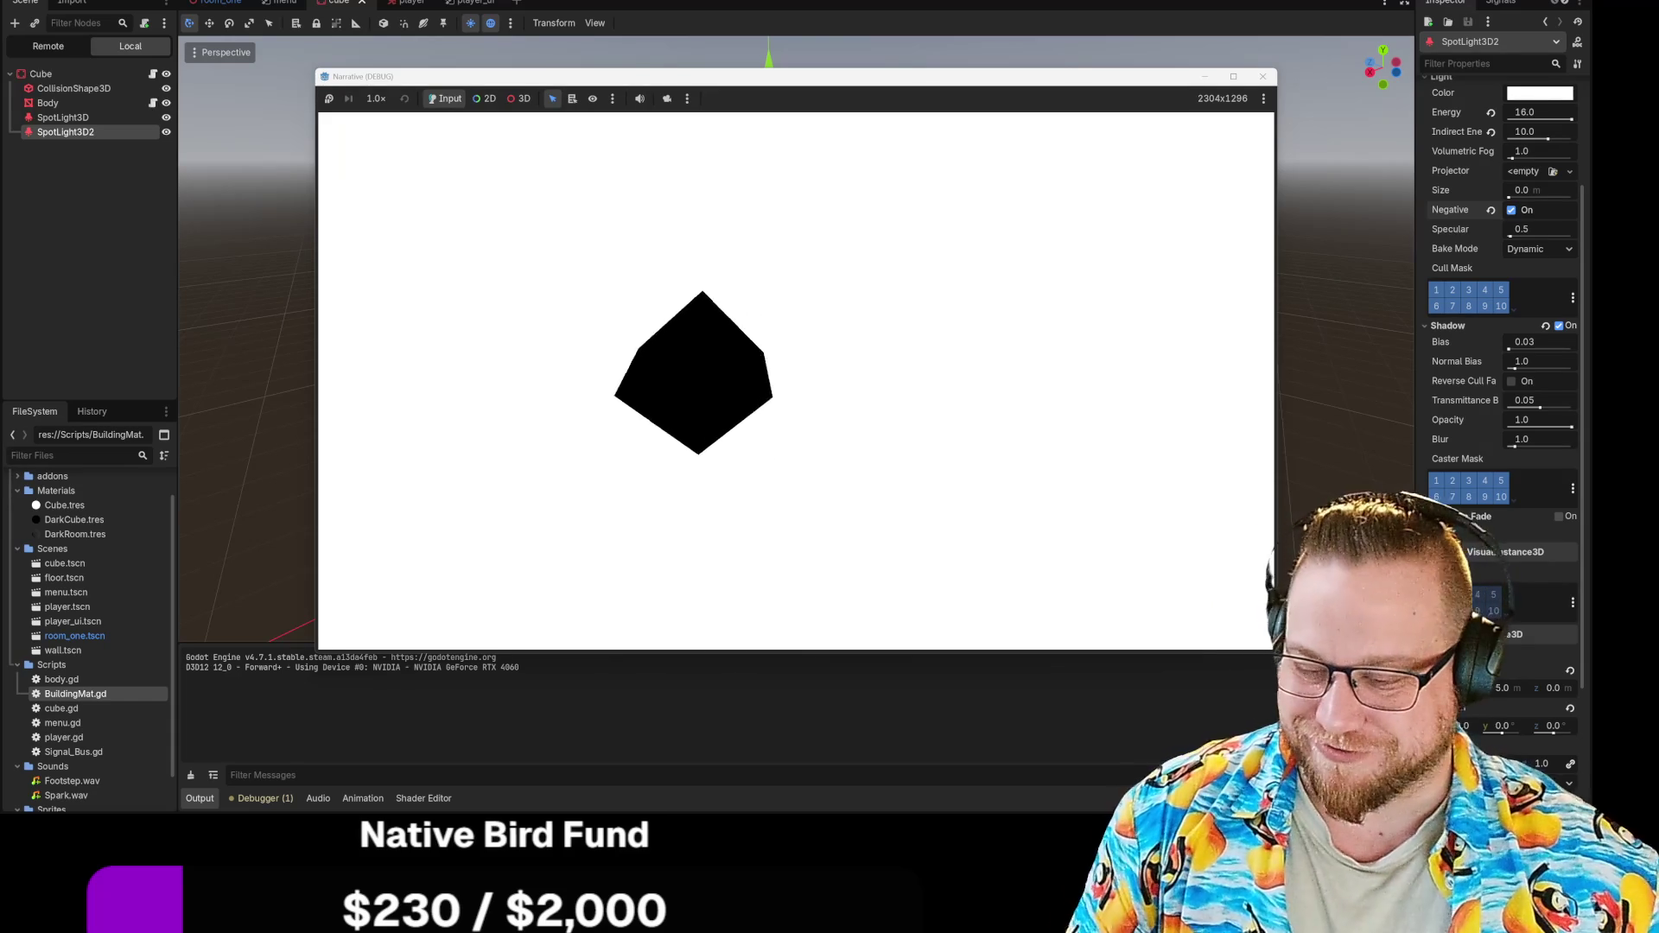
# Step: Set SpotLight3D2's Shadow Bias to 10.0, rerun the cube scene, then stop the game
pyautogui.press('Escape')
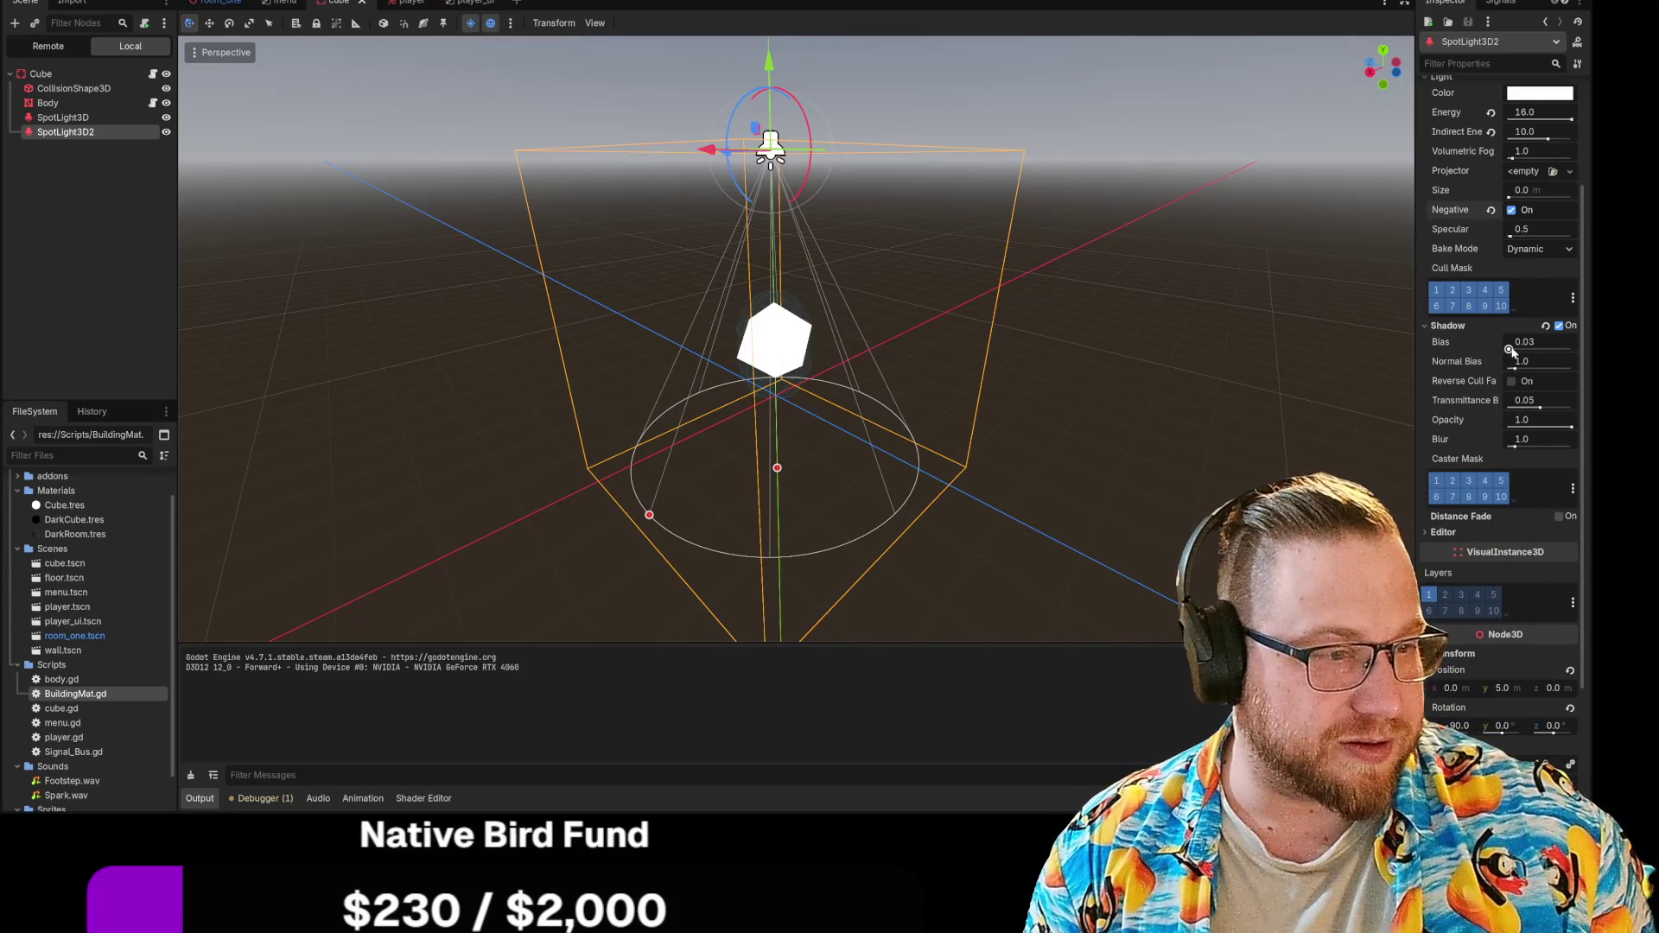
pyautogui.moveTo(1509, 349); pyautogui.dragTo(1573, 349)
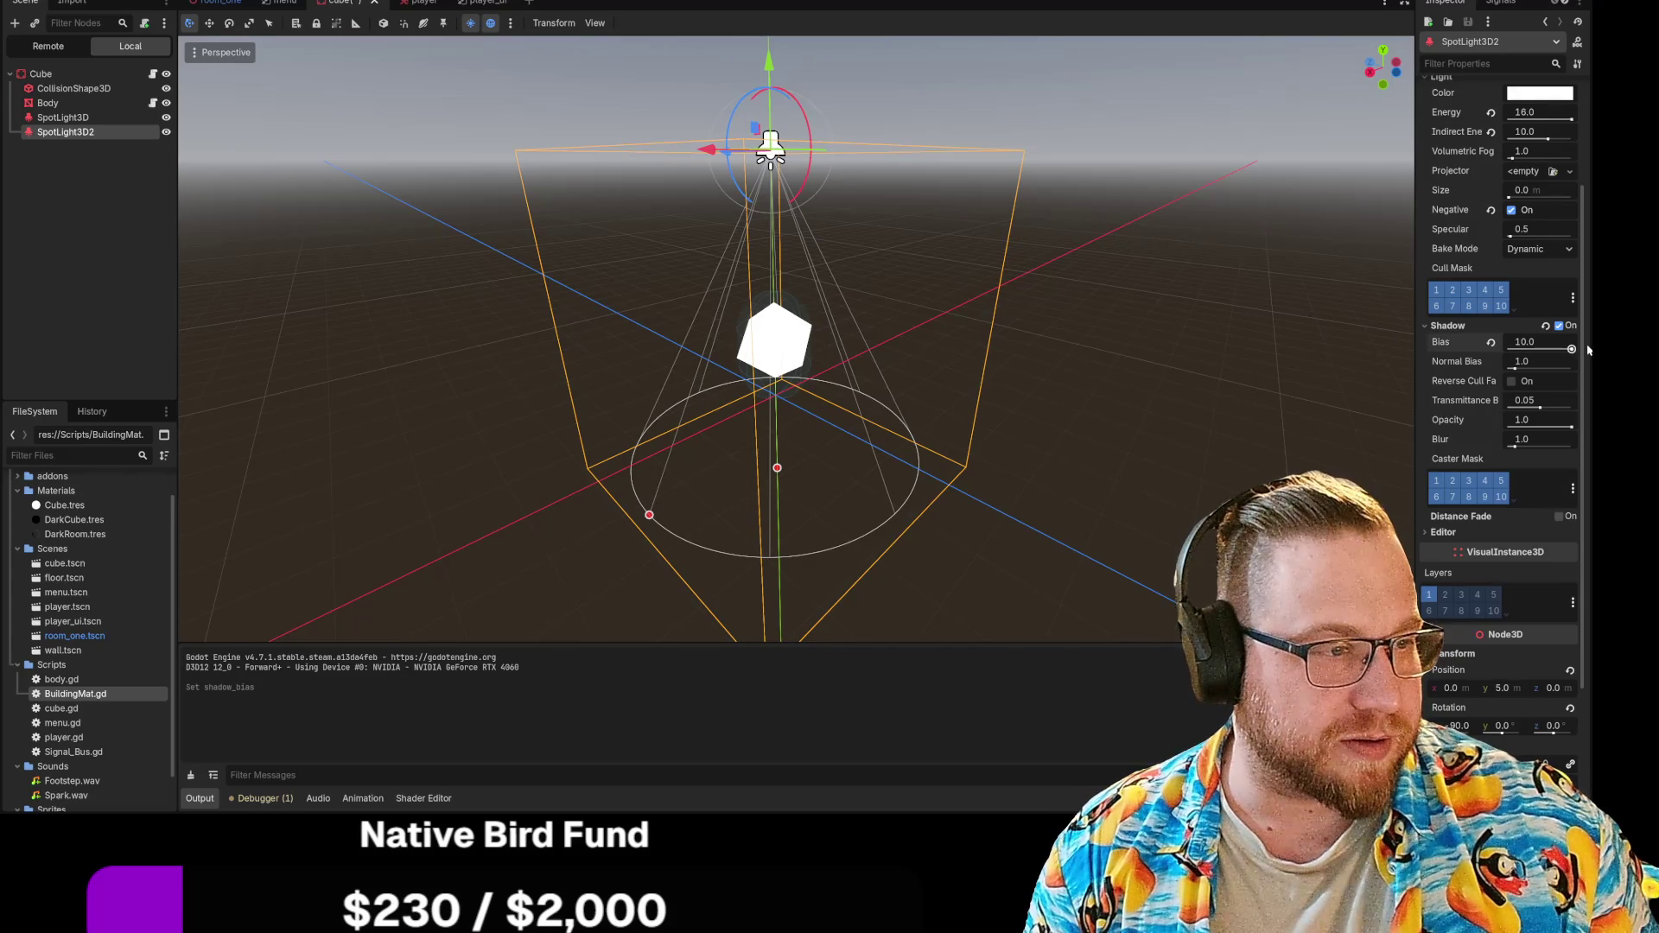
pyautogui.press('F6')
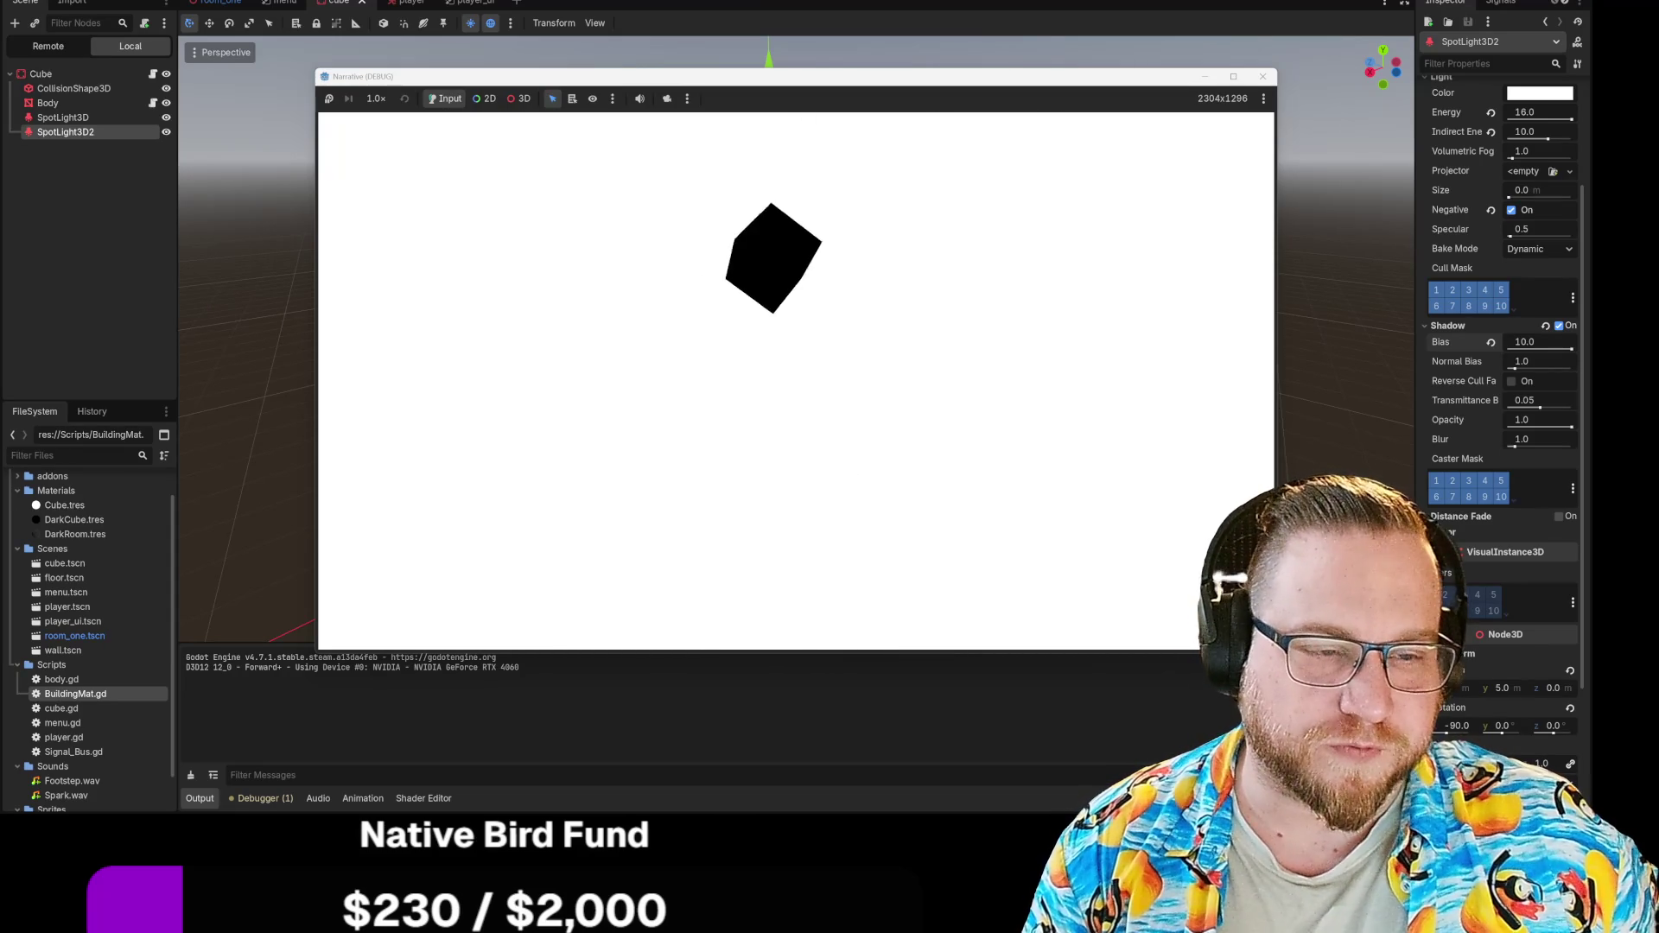
pyautogui.press('Escape')
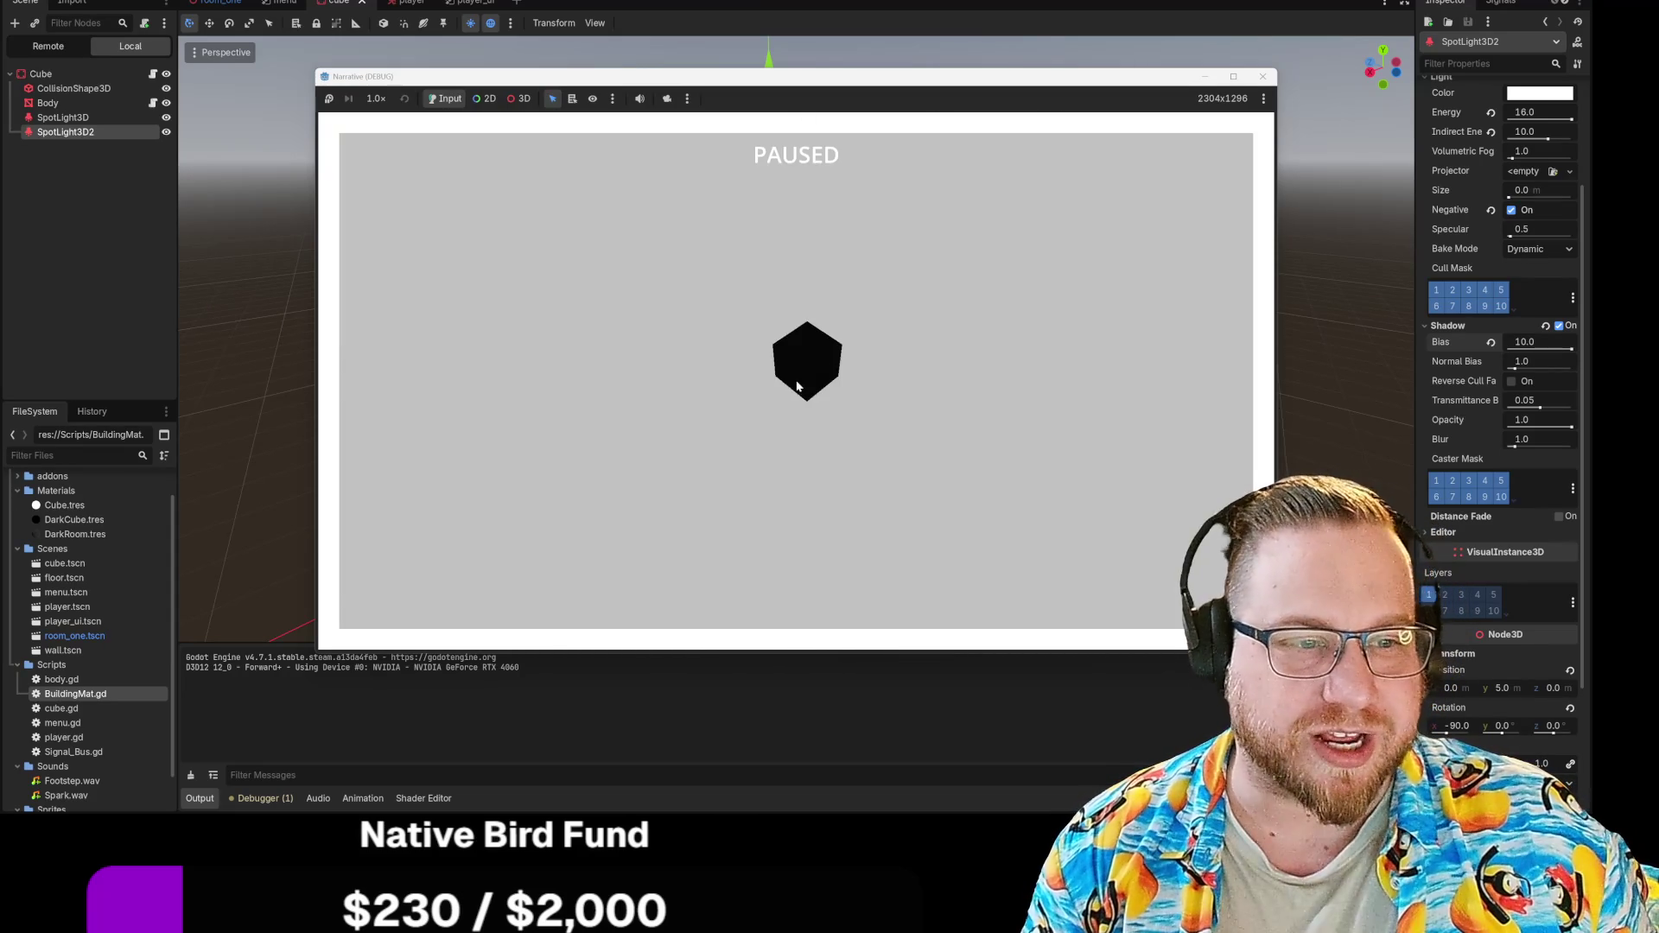
pyautogui.click(1263, 76)
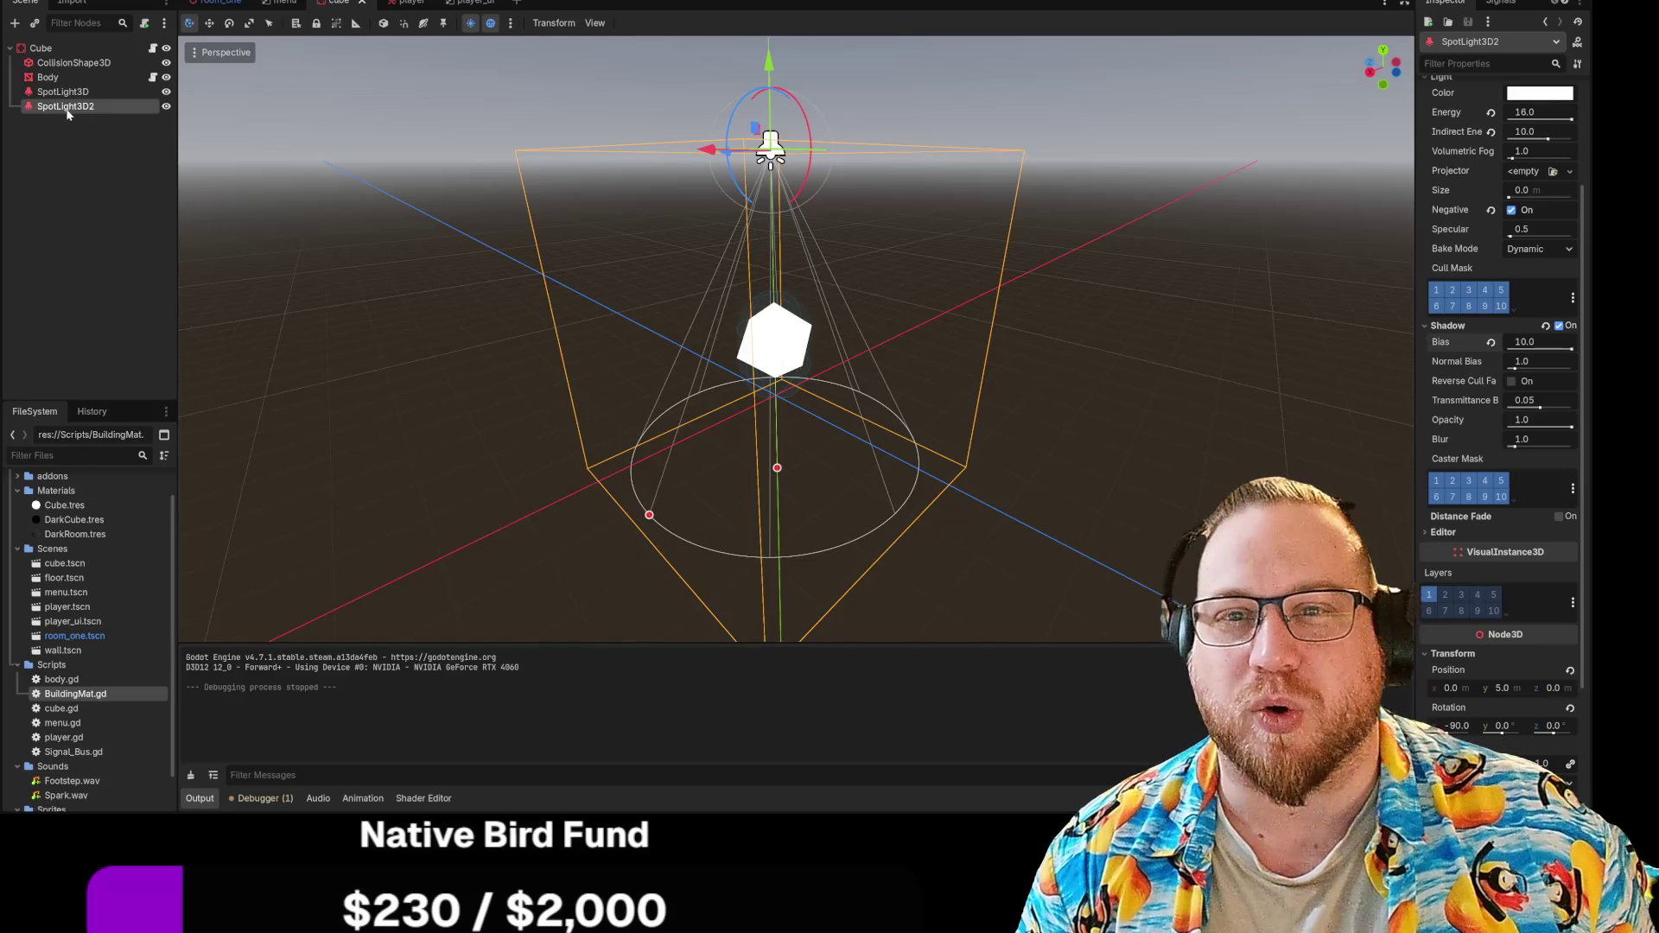
# Step: Cut SpotLight3D2 from the Scene dock and save the cube scene
pyautogui.rightClick(67, 114)
pyautogui.click(129, 174)
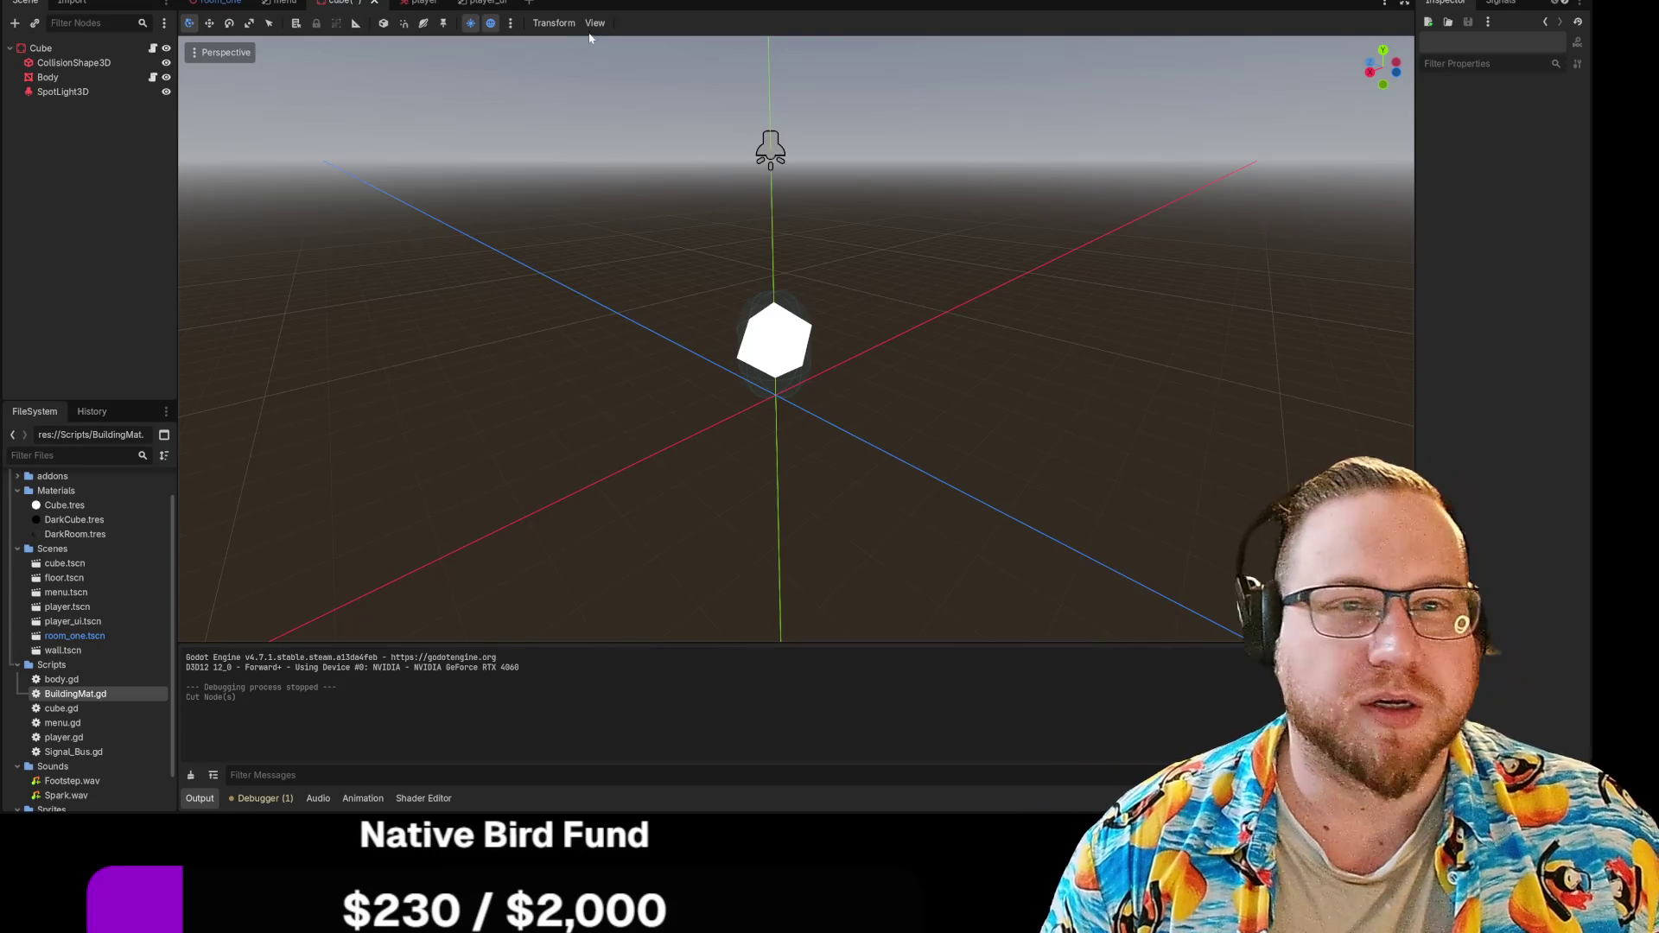
pyautogui.rightClick(340, 8)
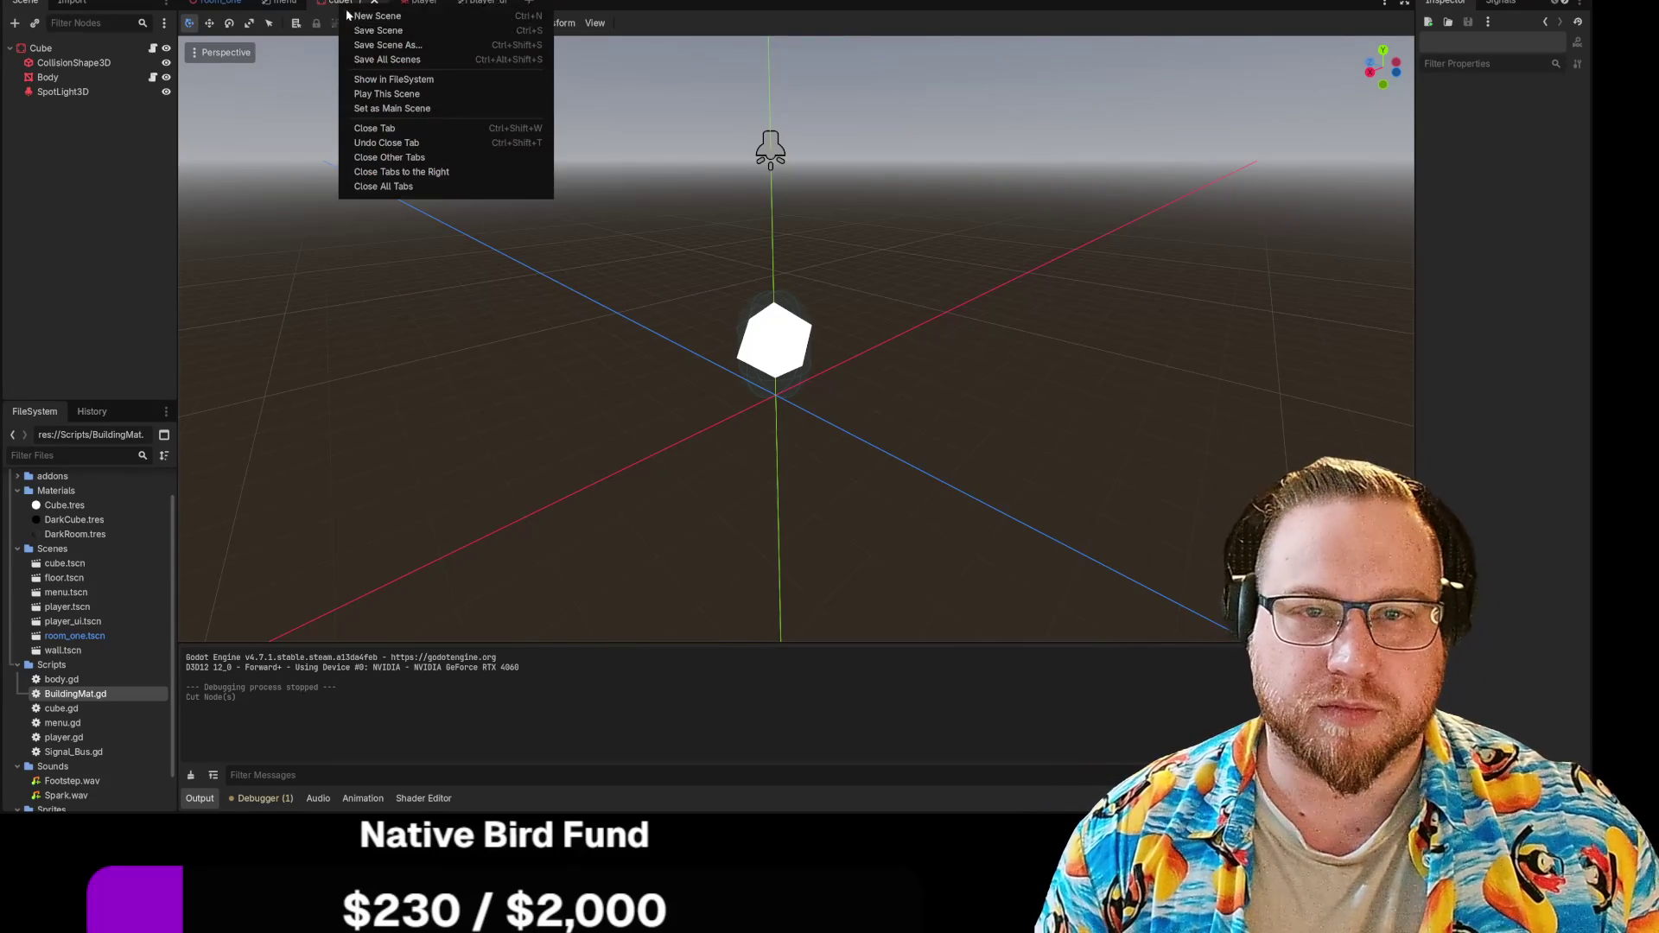
pyautogui.click(381, 33)
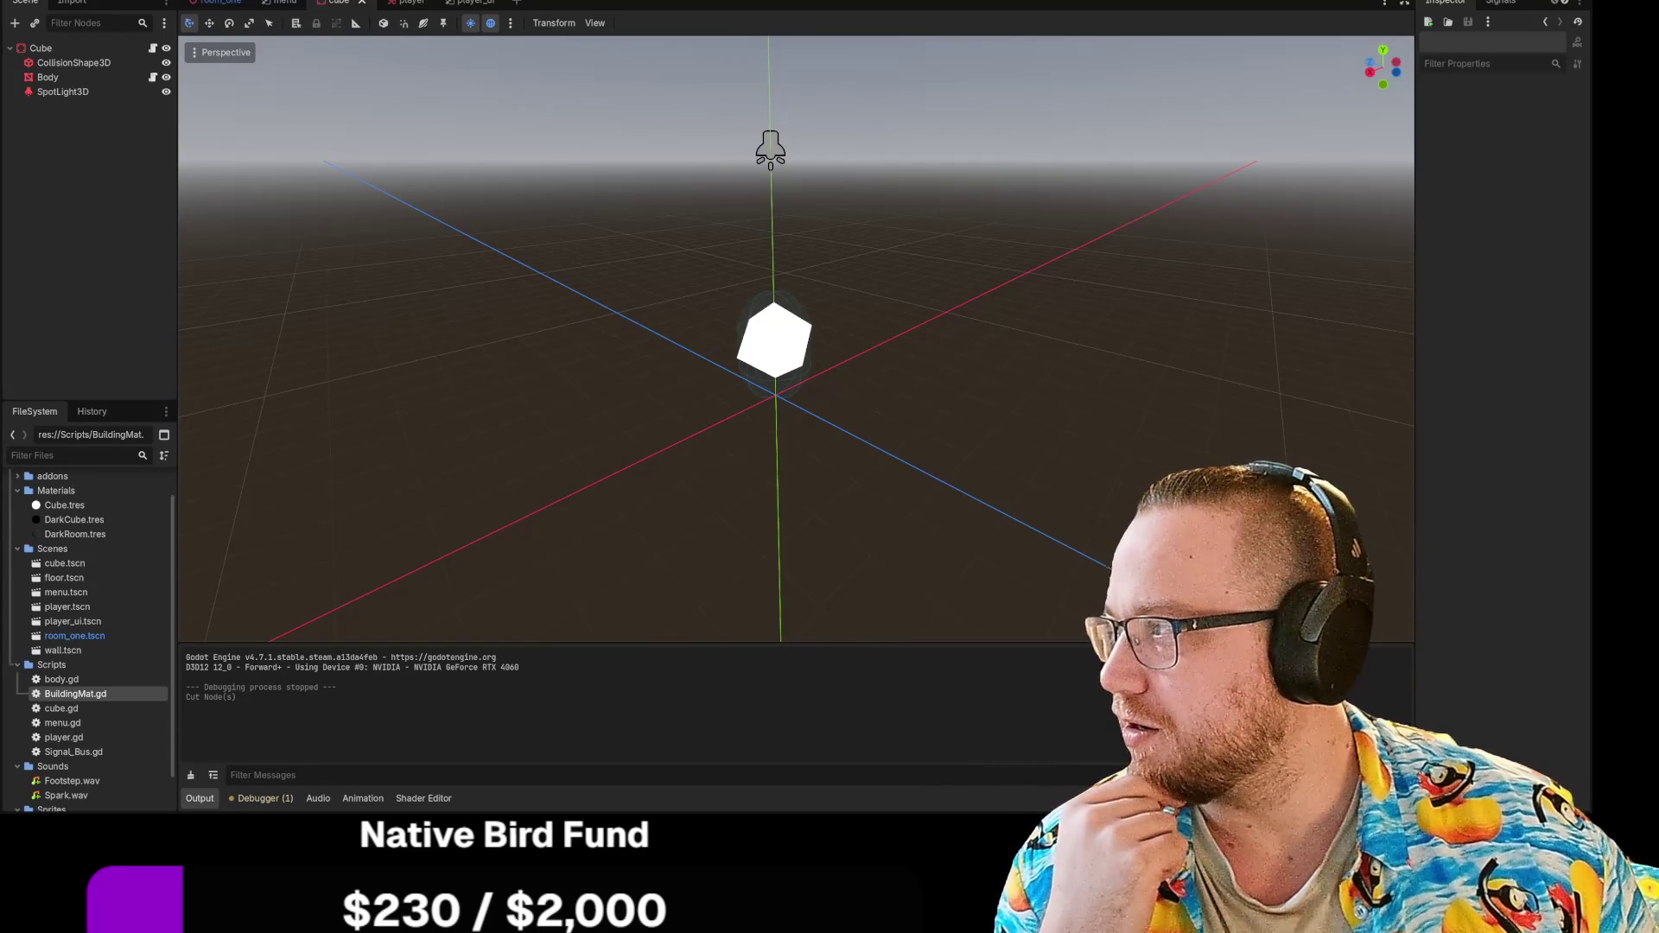
# Step: Switch to the room_one scene and fly the camera around the room
pyautogui.moveTo(778, 345); pyautogui.dragTo(607, 234)
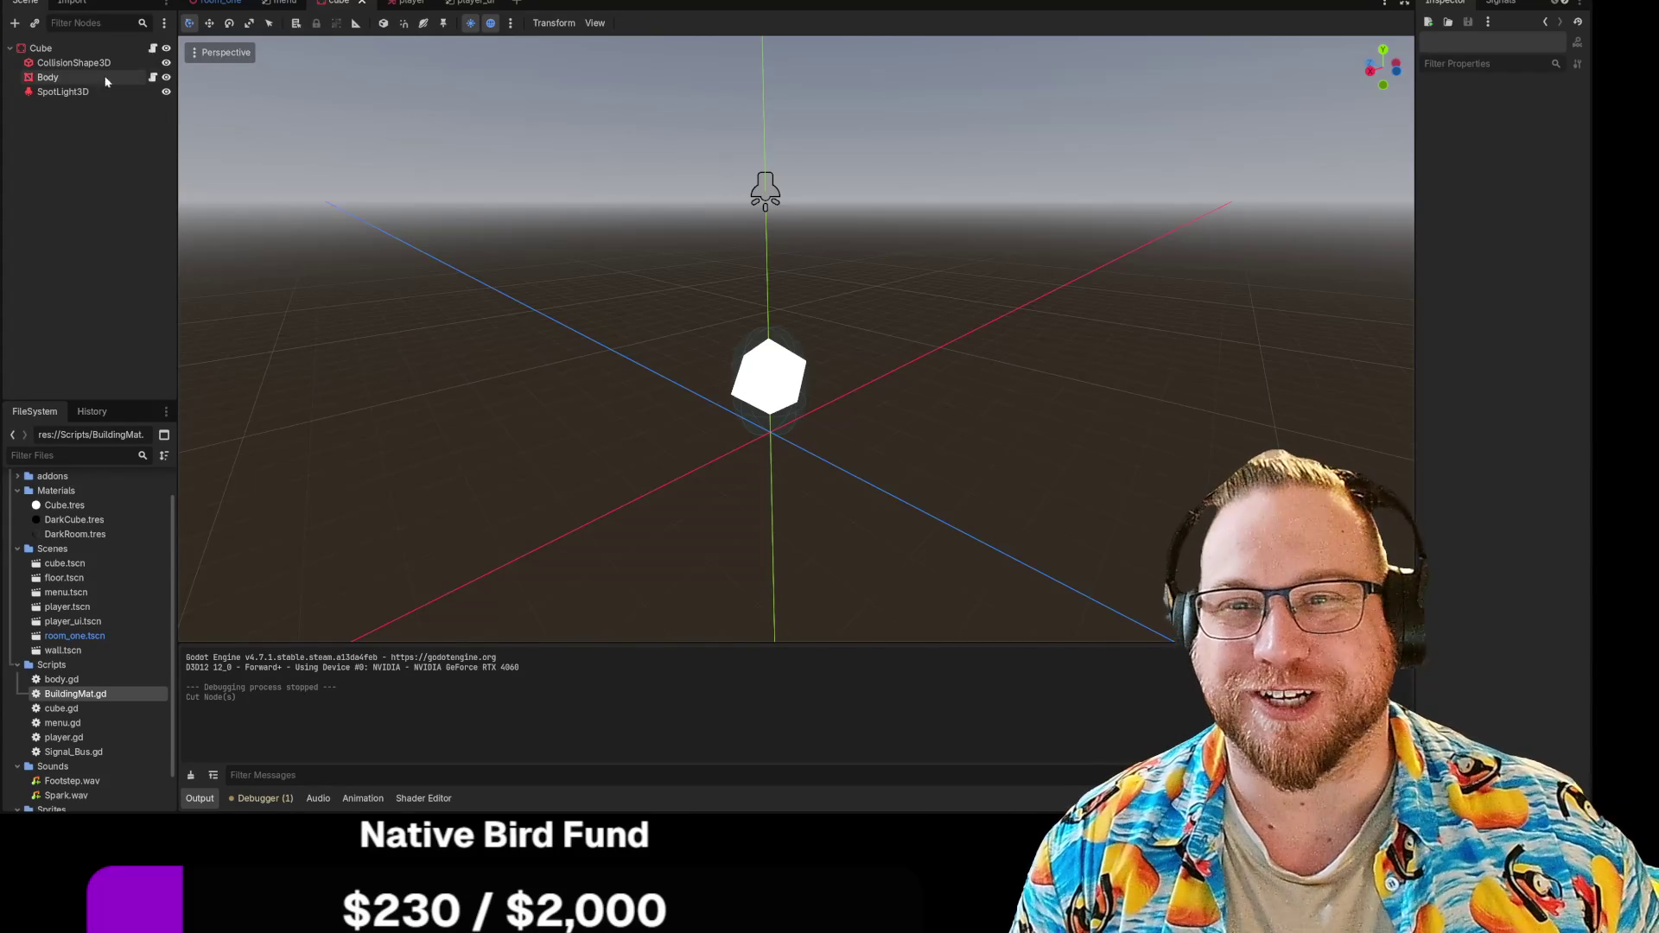
pyautogui.click(220, 3)
pyautogui.moveTo(378, 294); pyautogui.dragTo(415, 311)
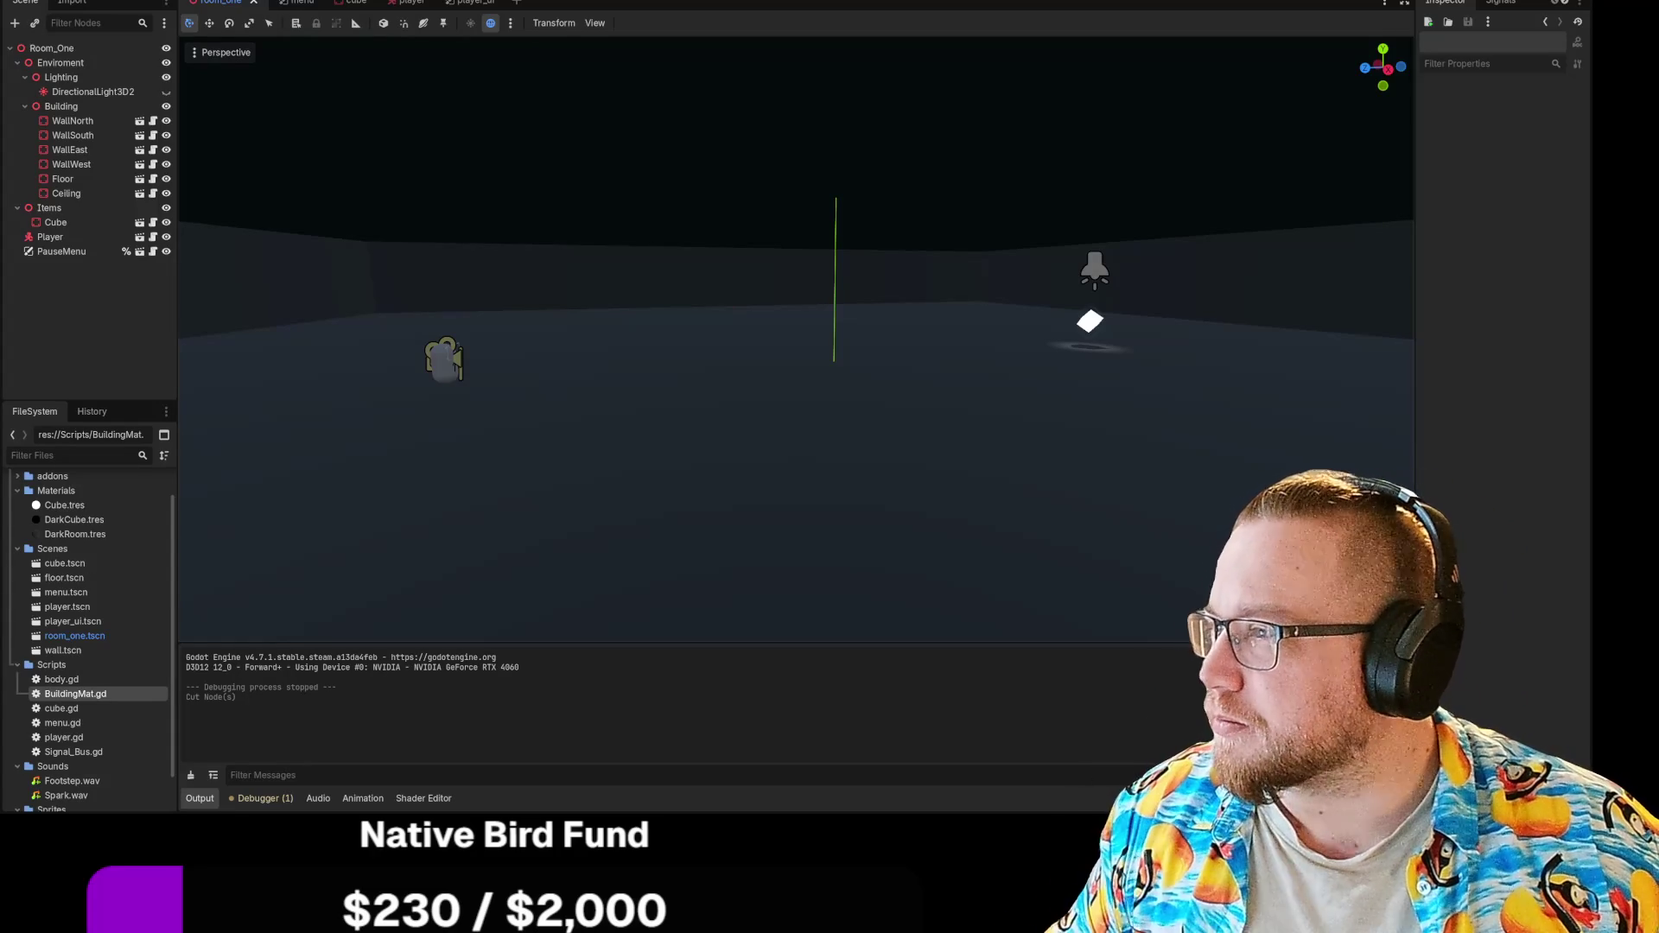
# Step: Switch from Godot to the browser showing a Pinterest pin
pyautogui.hotkey('alt', 'Tab')
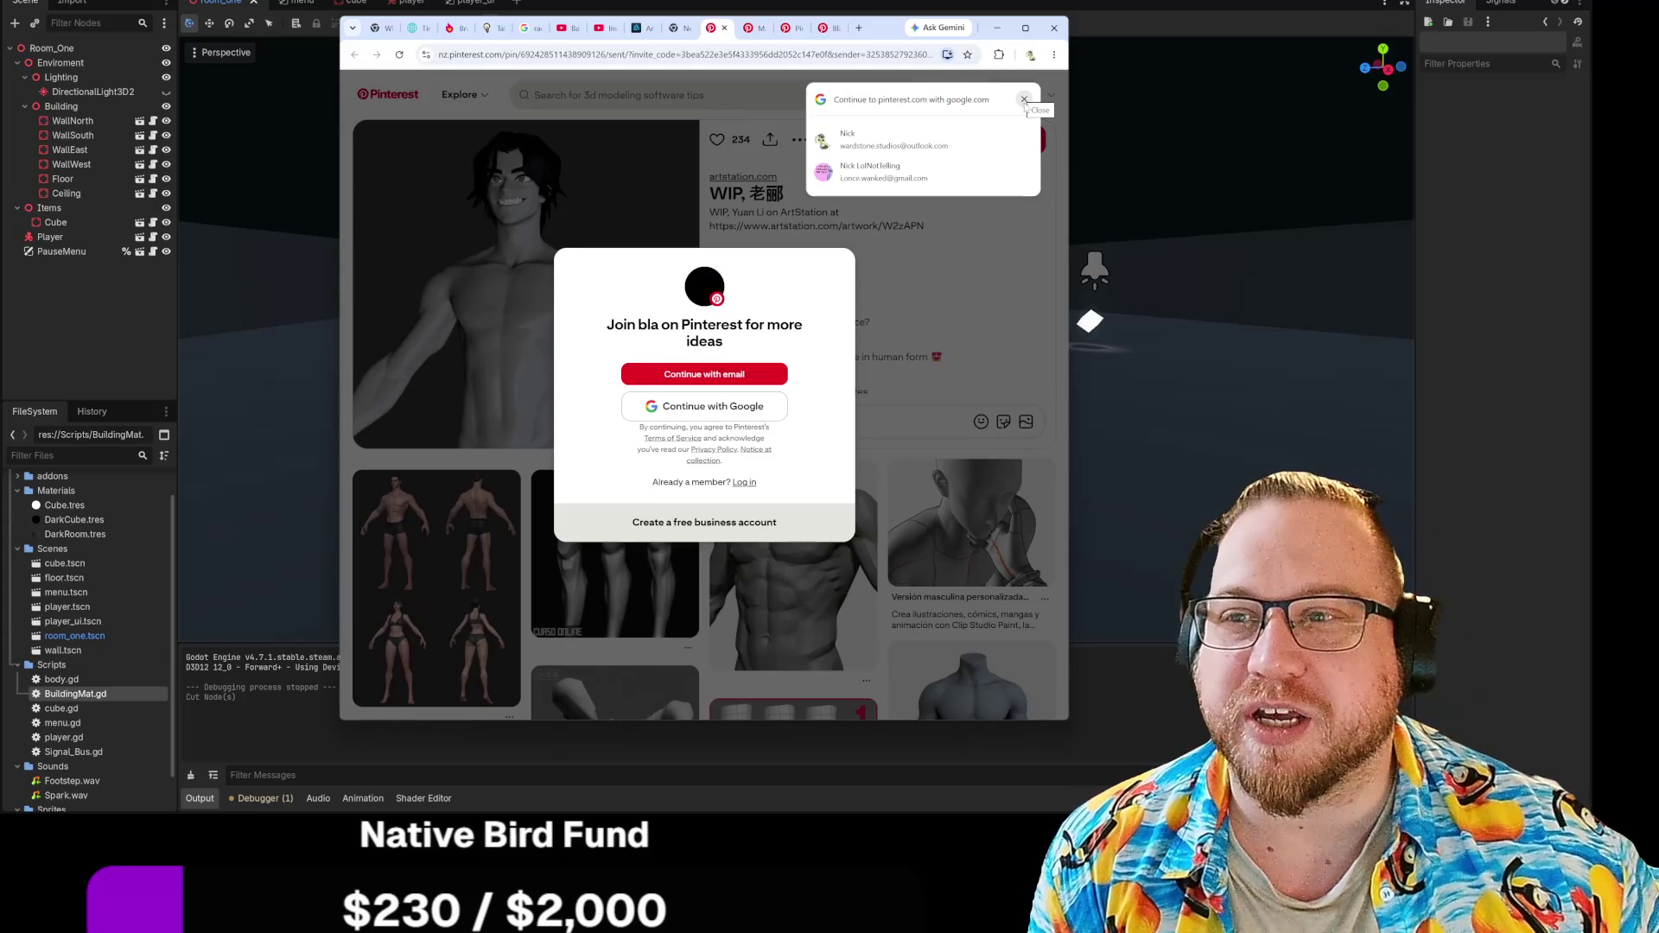
# Step: Dismiss the Google sign-in prompt and bring up the Vampire Son pin tab
pyautogui.click(1024, 97)
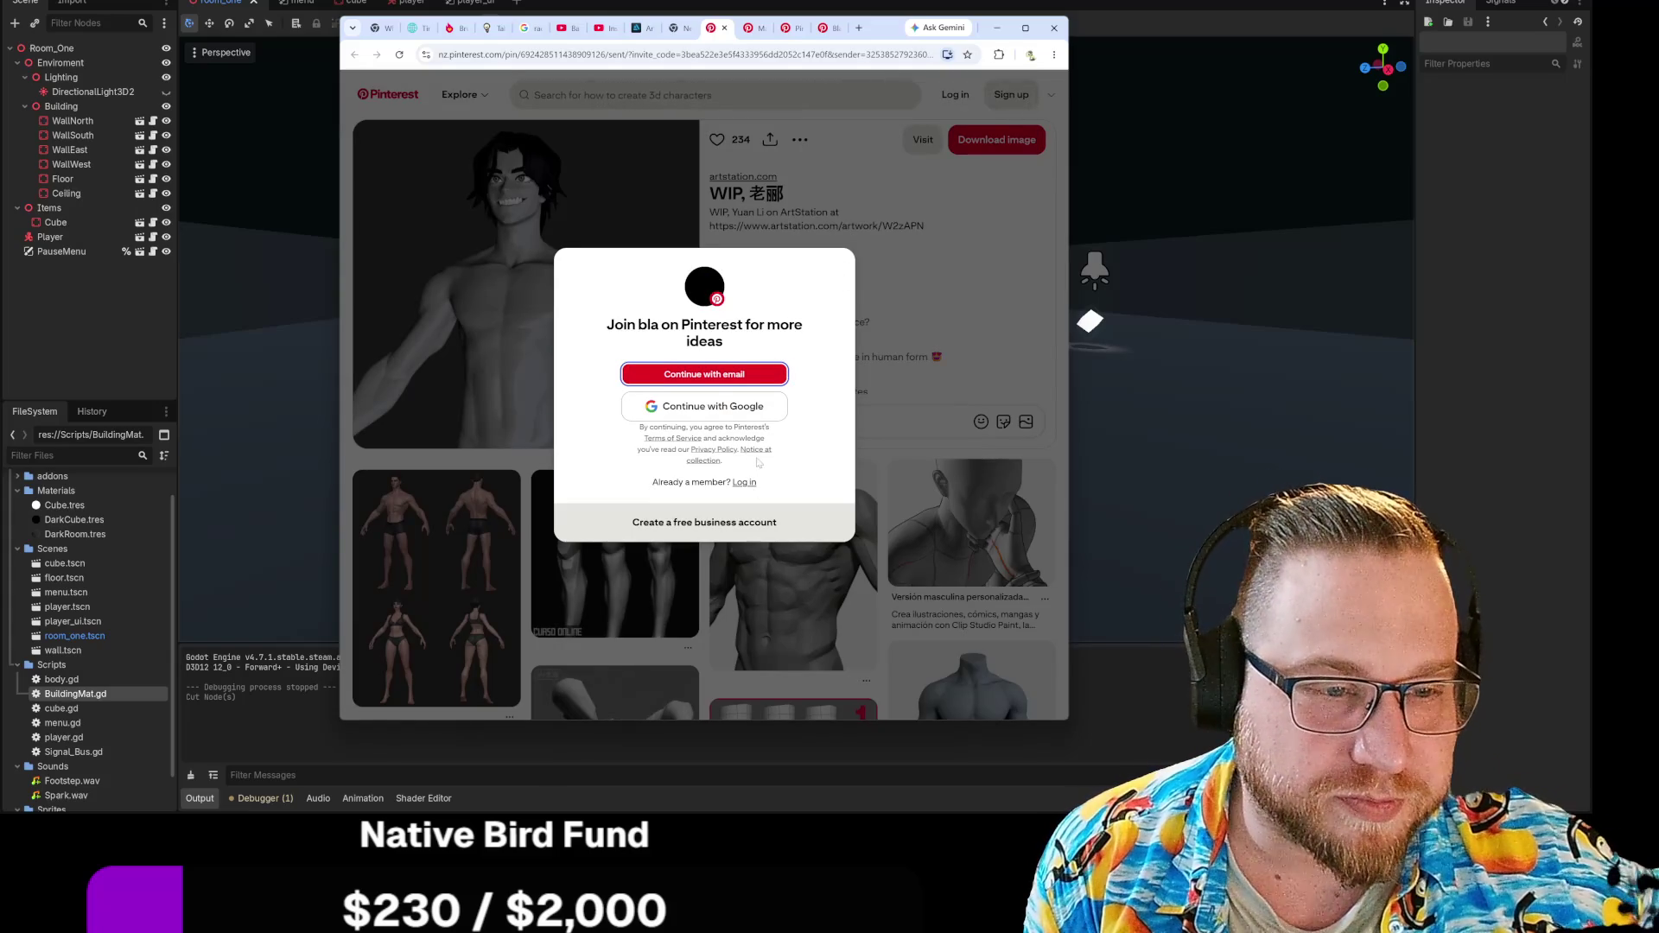
pyautogui.click(981, 269)
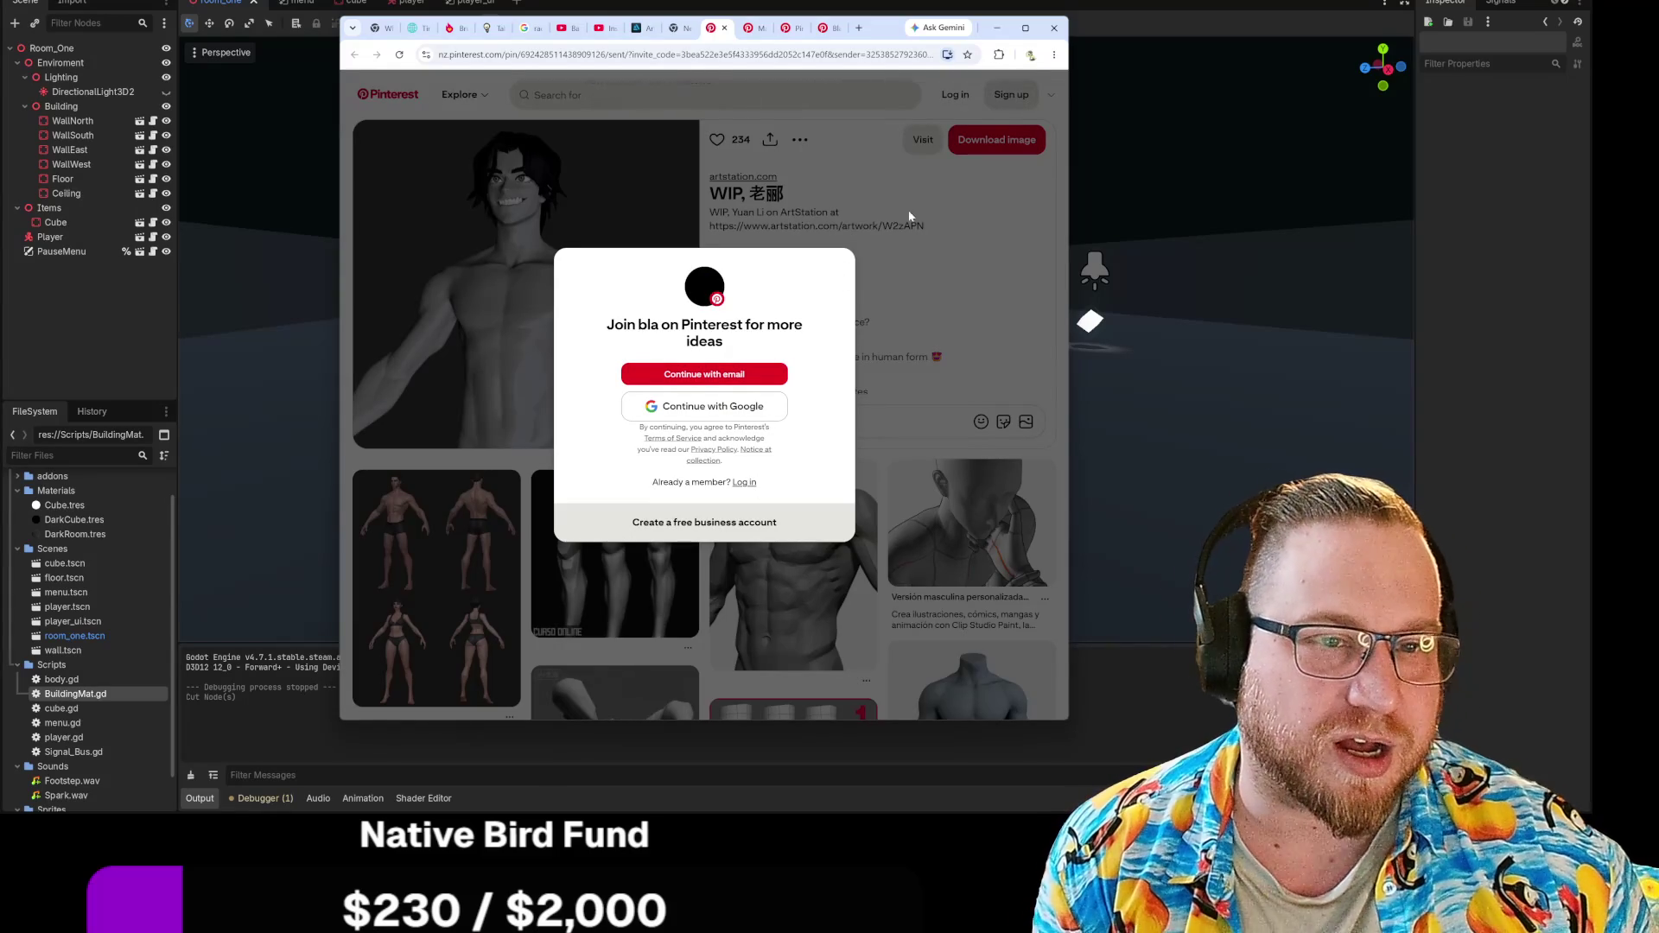
pyautogui.click(763, 35)
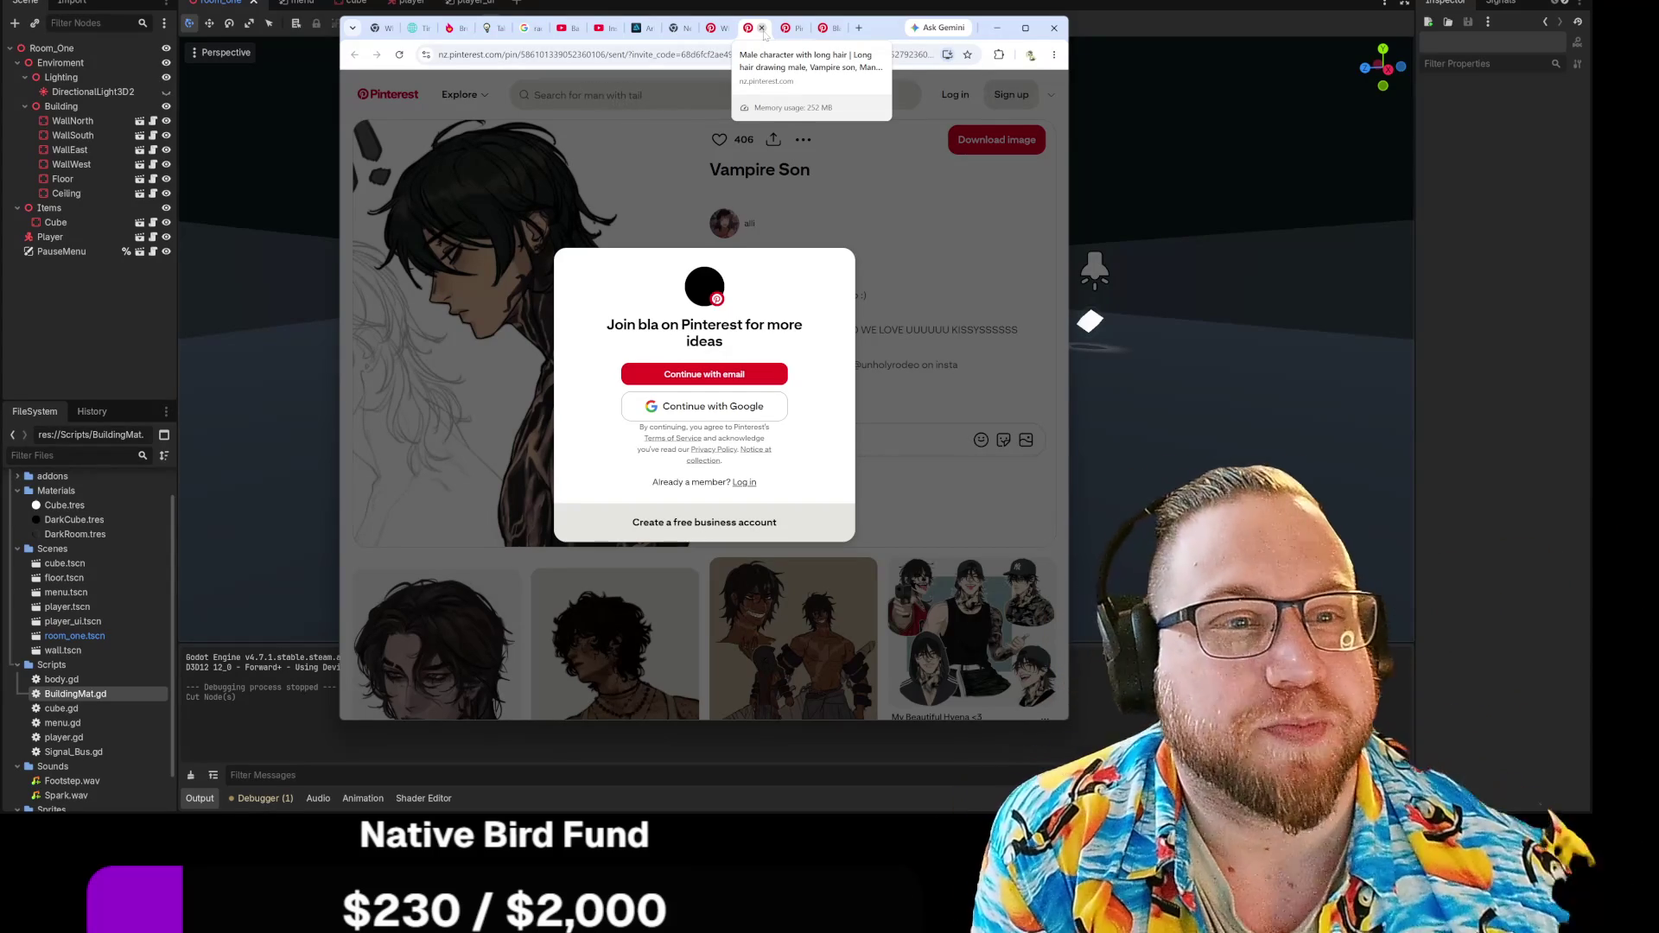
# Step: Close every Pinterest tab and move the browser window off the Godot scene
pyautogui.click(762, 29)
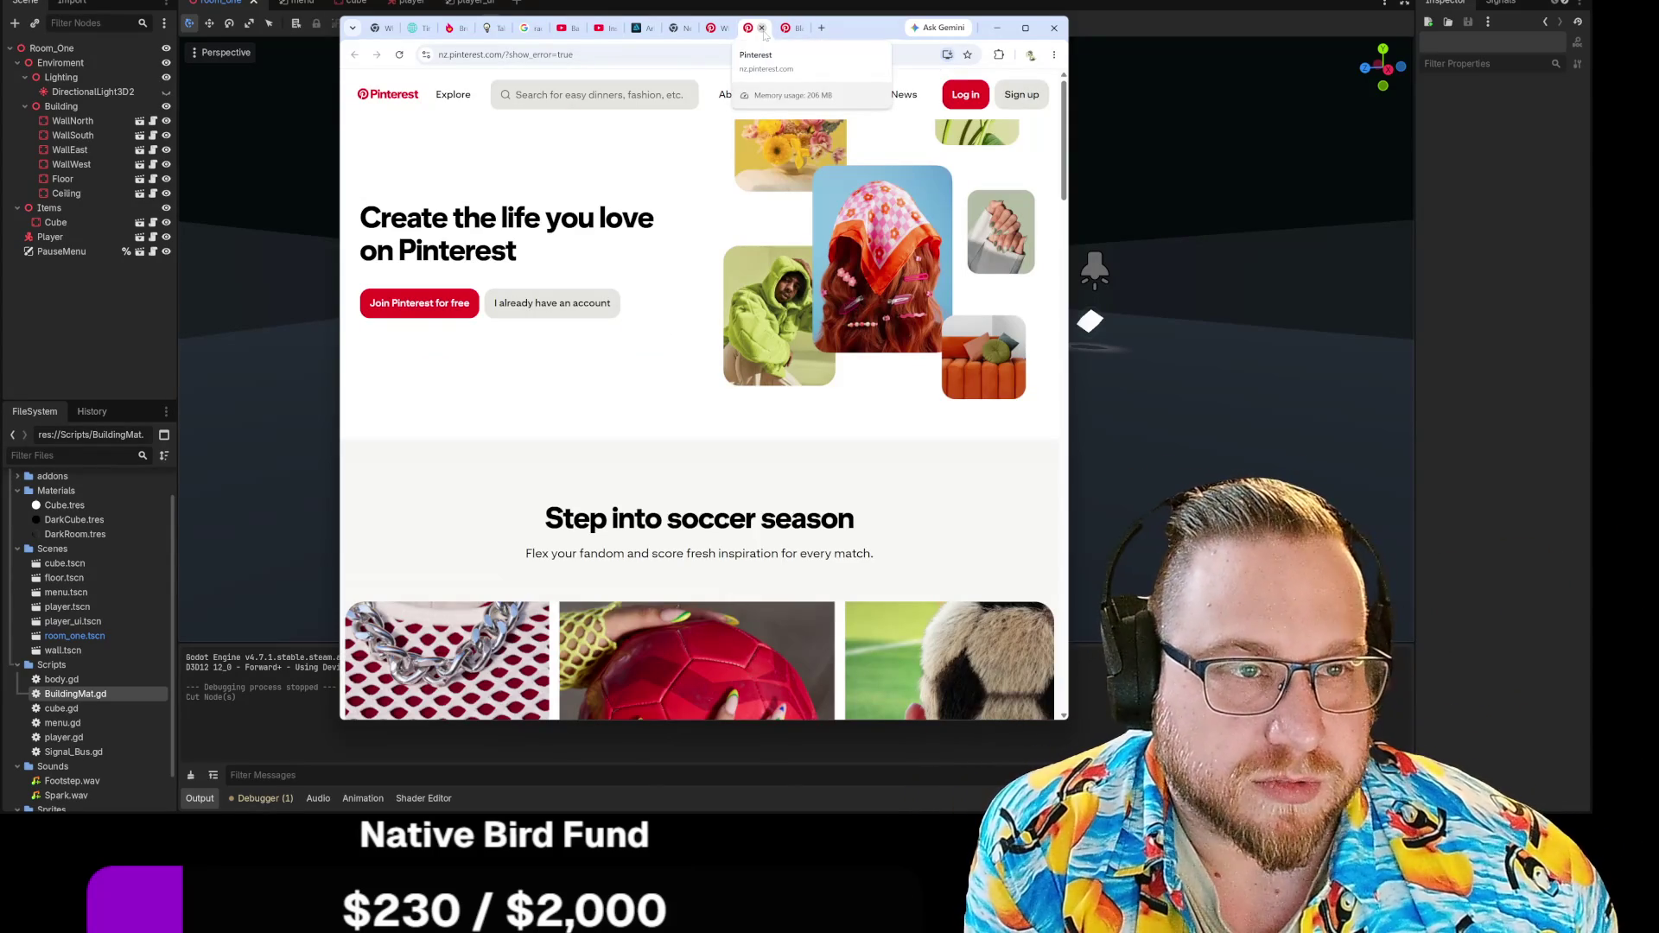
pyautogui.click(762, 29)
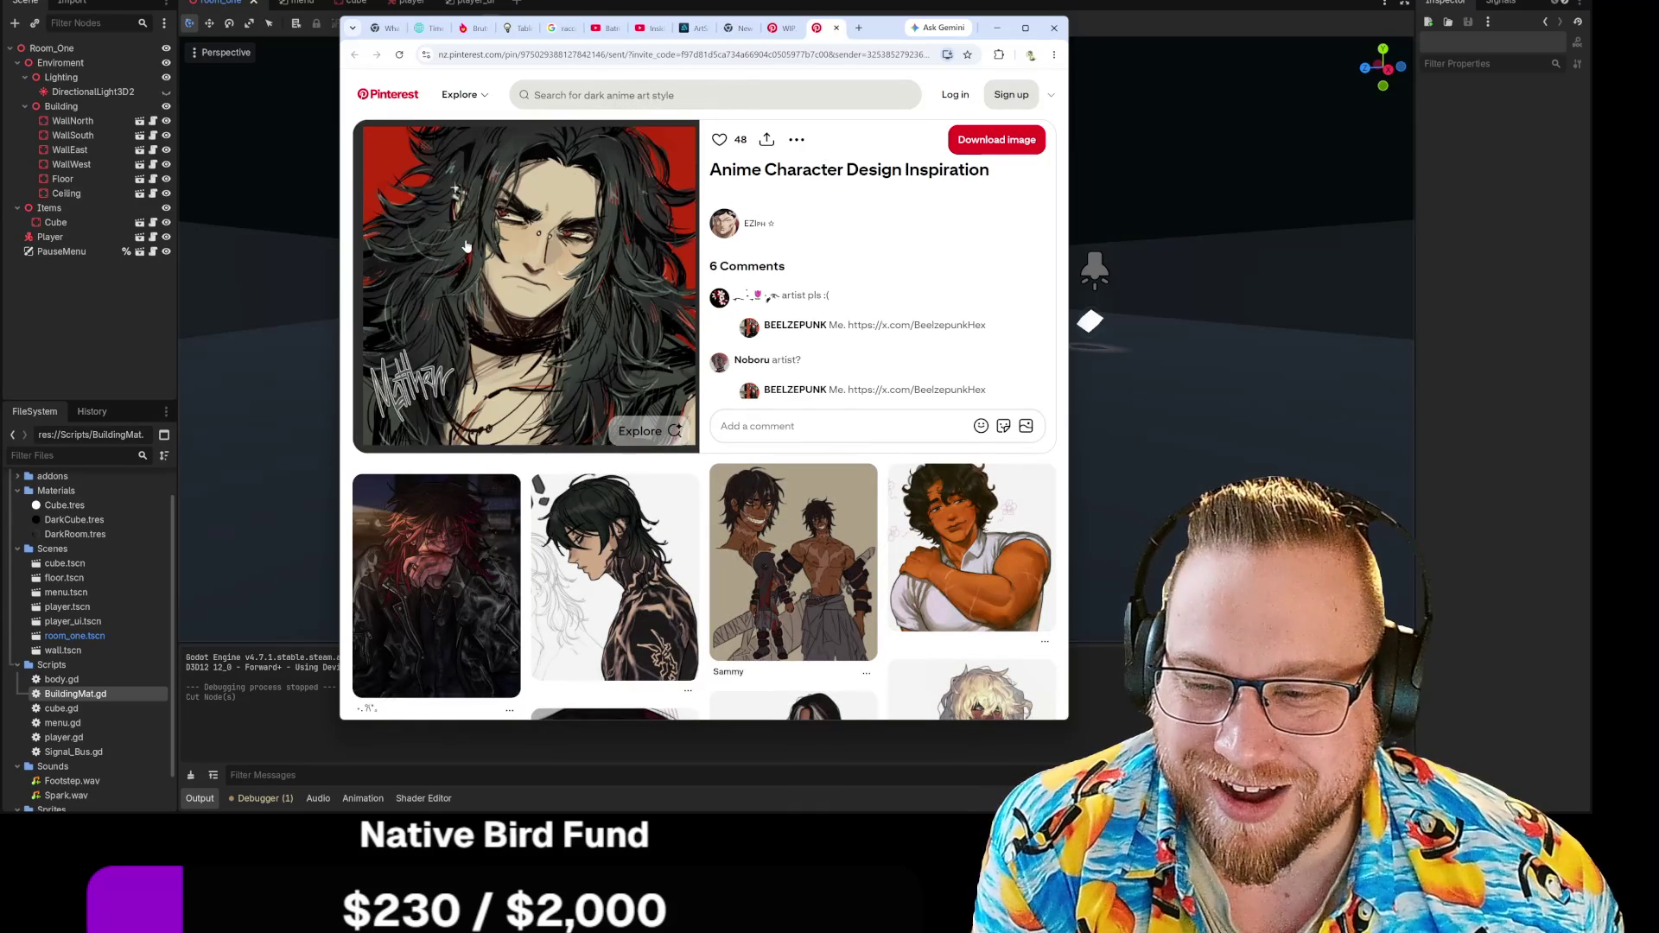
pyautogui.click(796, 31)
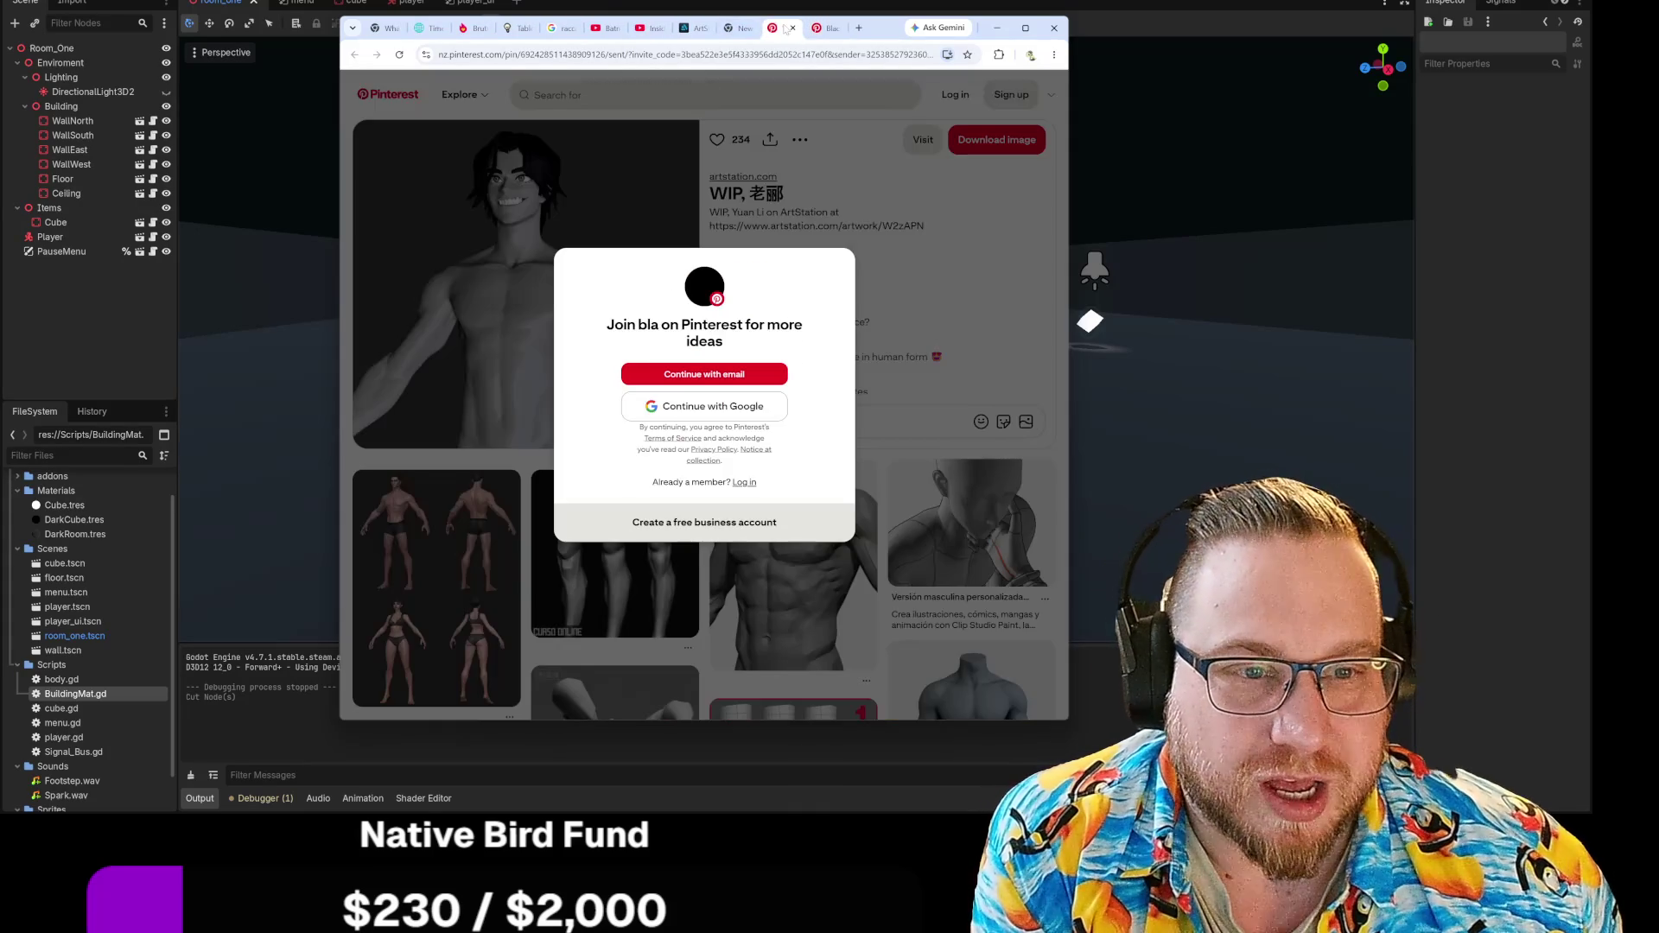
pyautogui.click(825, 28)
pyautogui.click(837, 29)
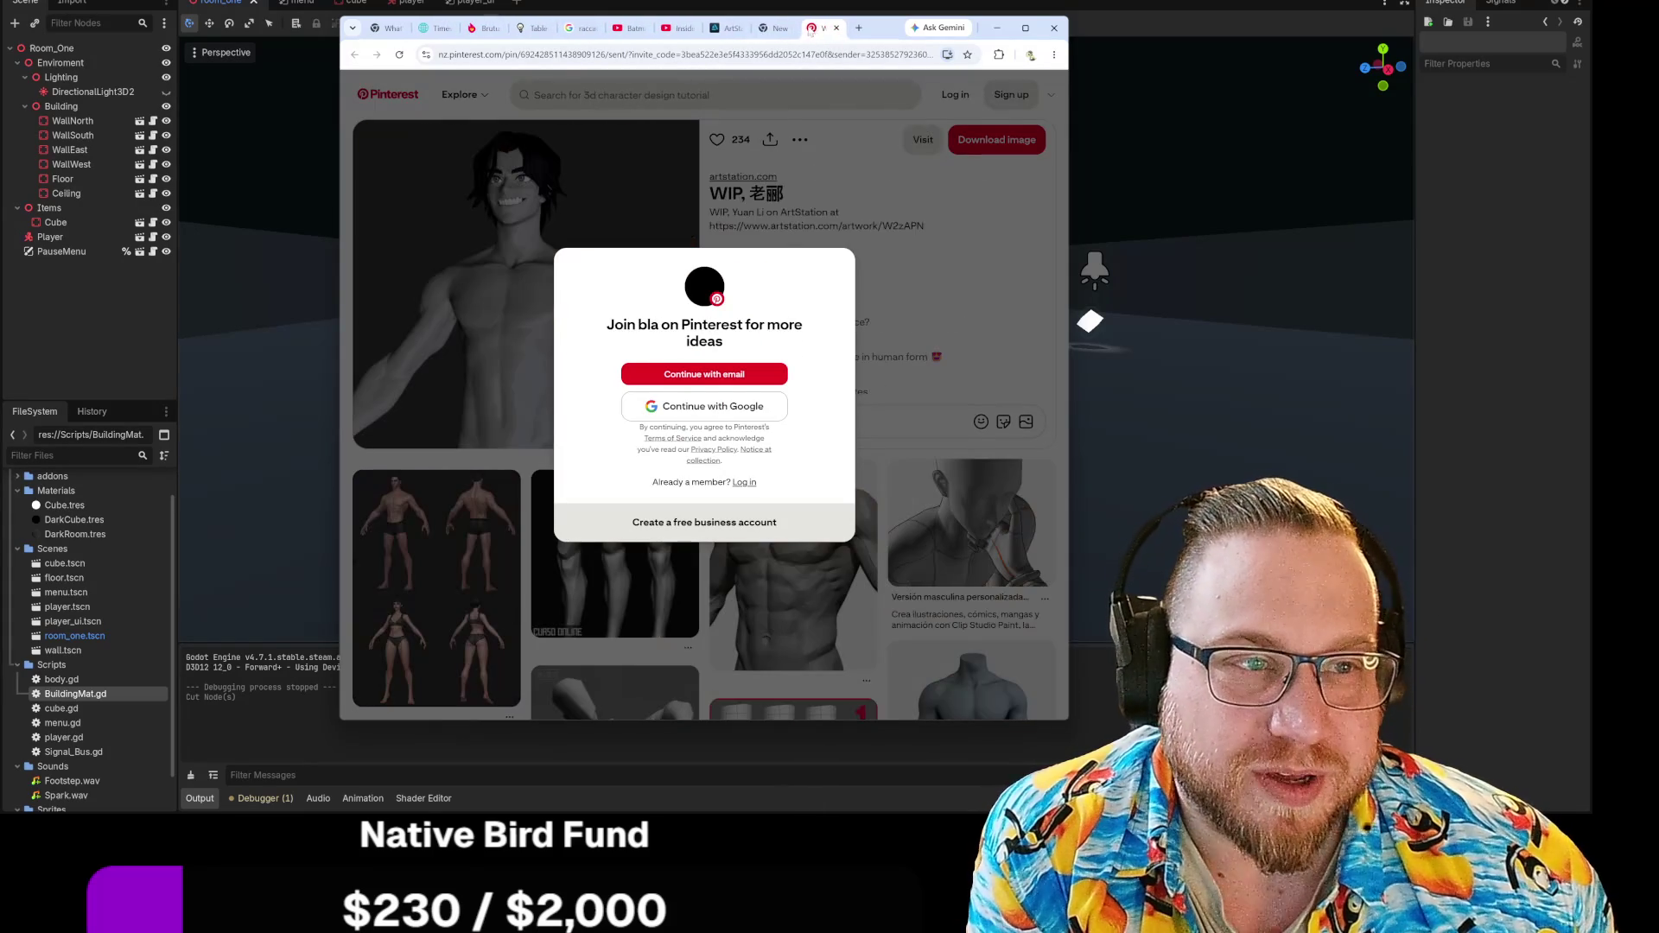
pyautogui.click(837, 29)
pyautogui.moveTo(881, 27); pyautogui.dragTo(0, 35)
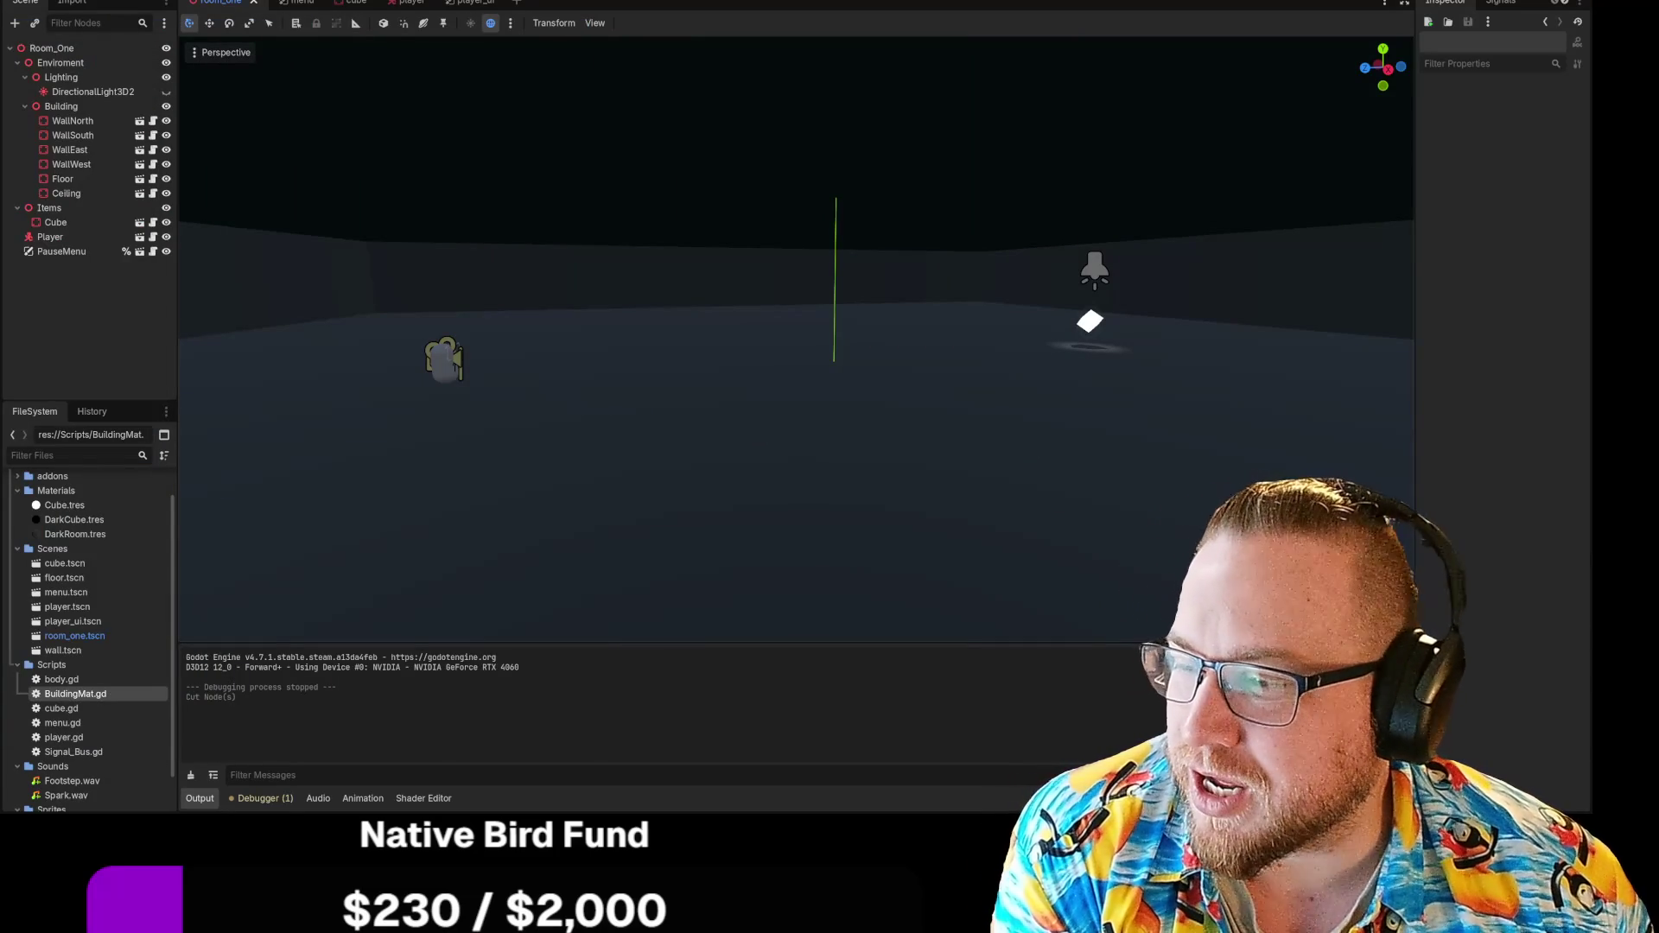
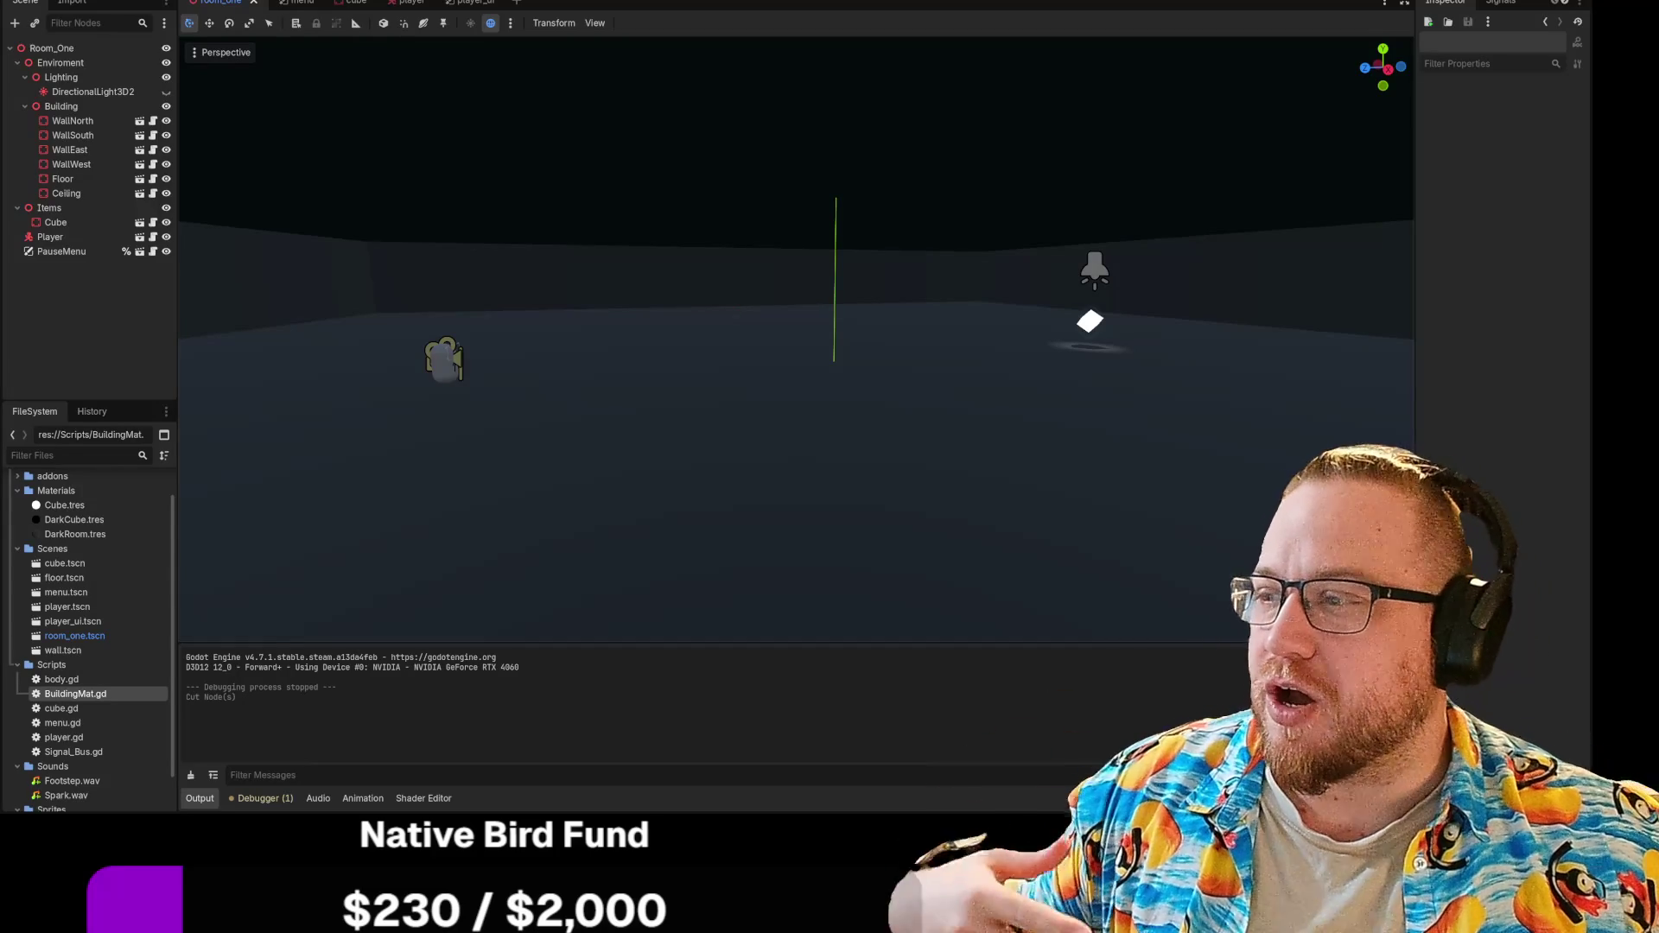
# Step: Fly the editor camera through the dark room, then run the project's main scene
pyautogui.press('w')
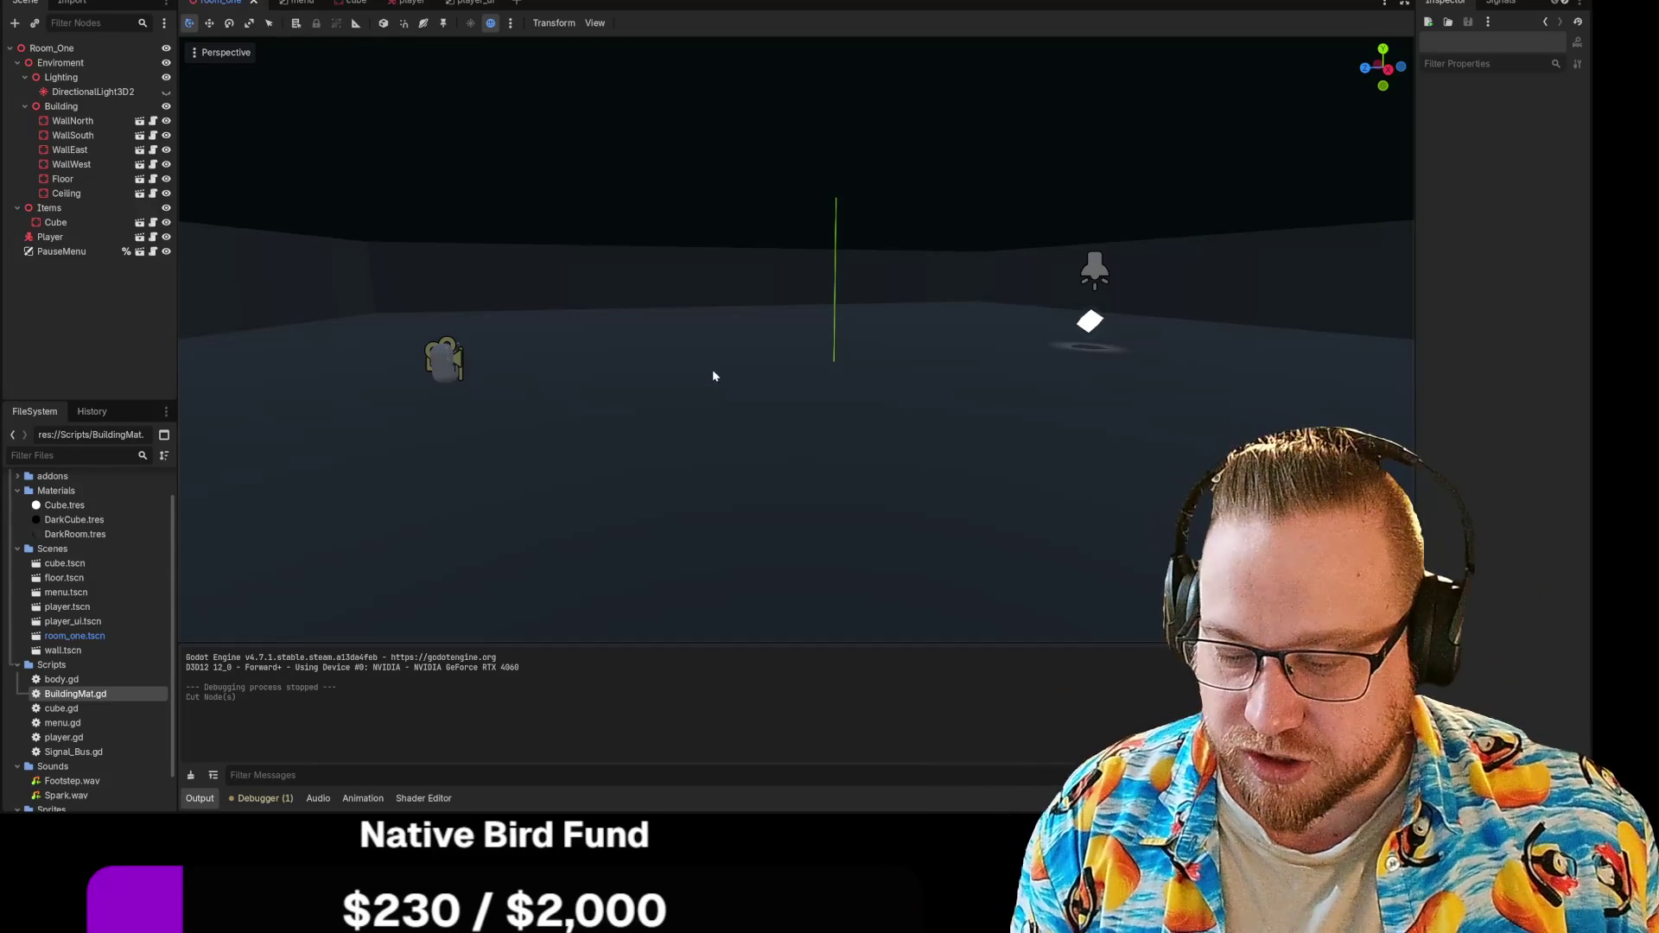
pyautogui.scroll(10, 718, 385)
pyautogui.scroll(-10, 743, 380)
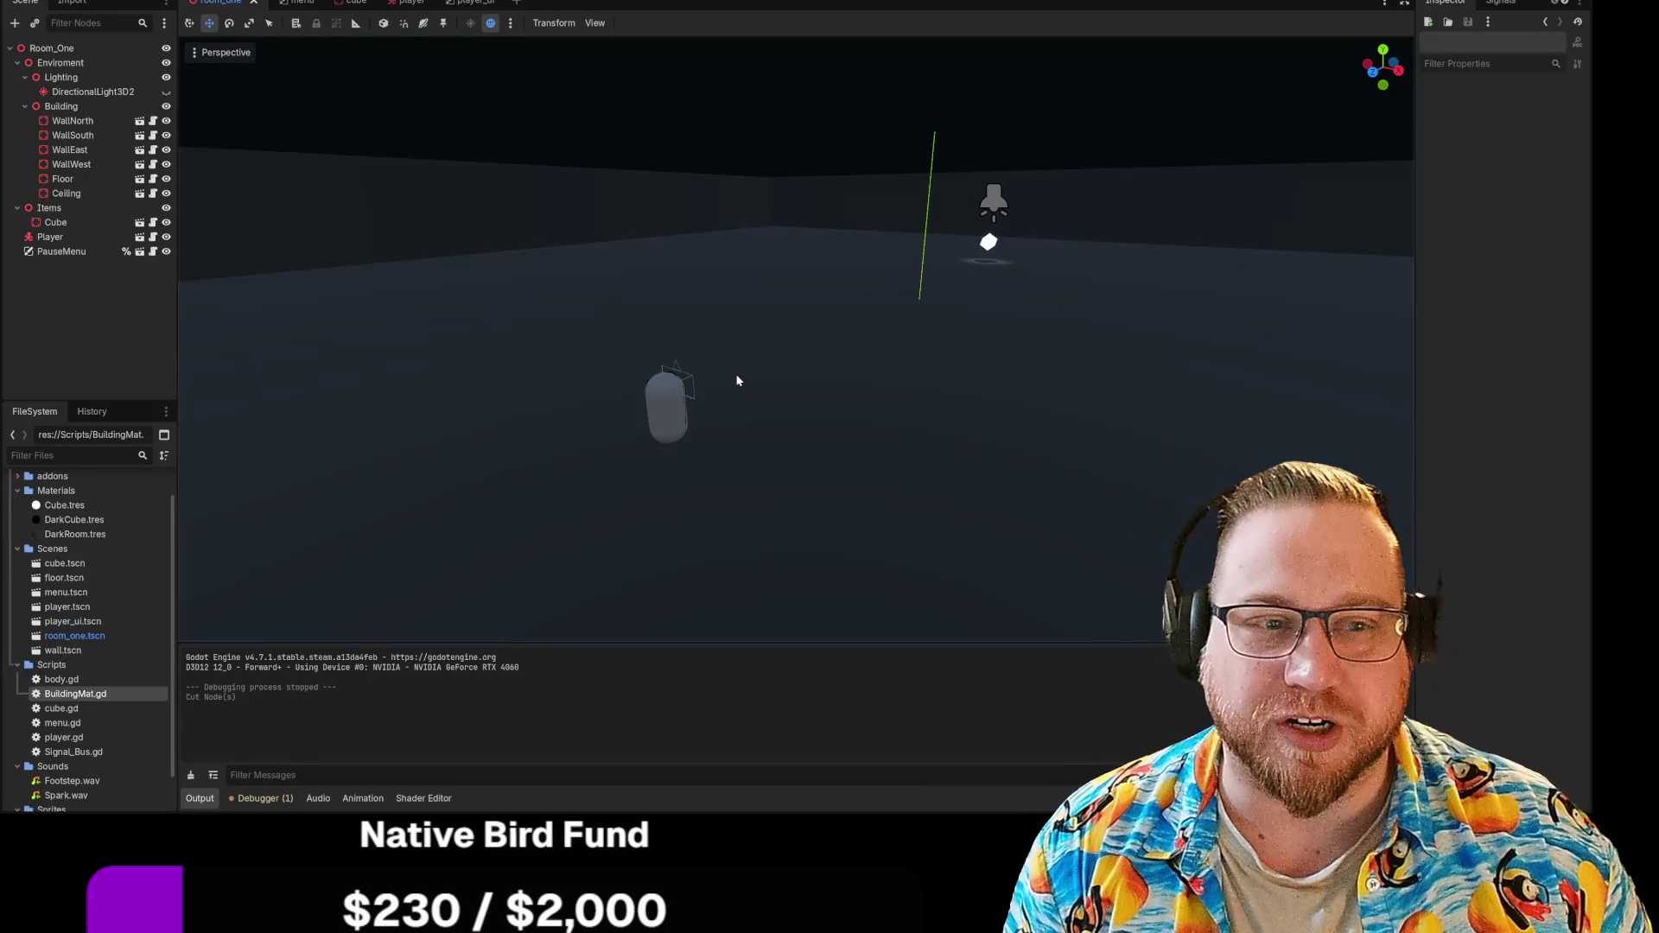
pyautogui.press('w')
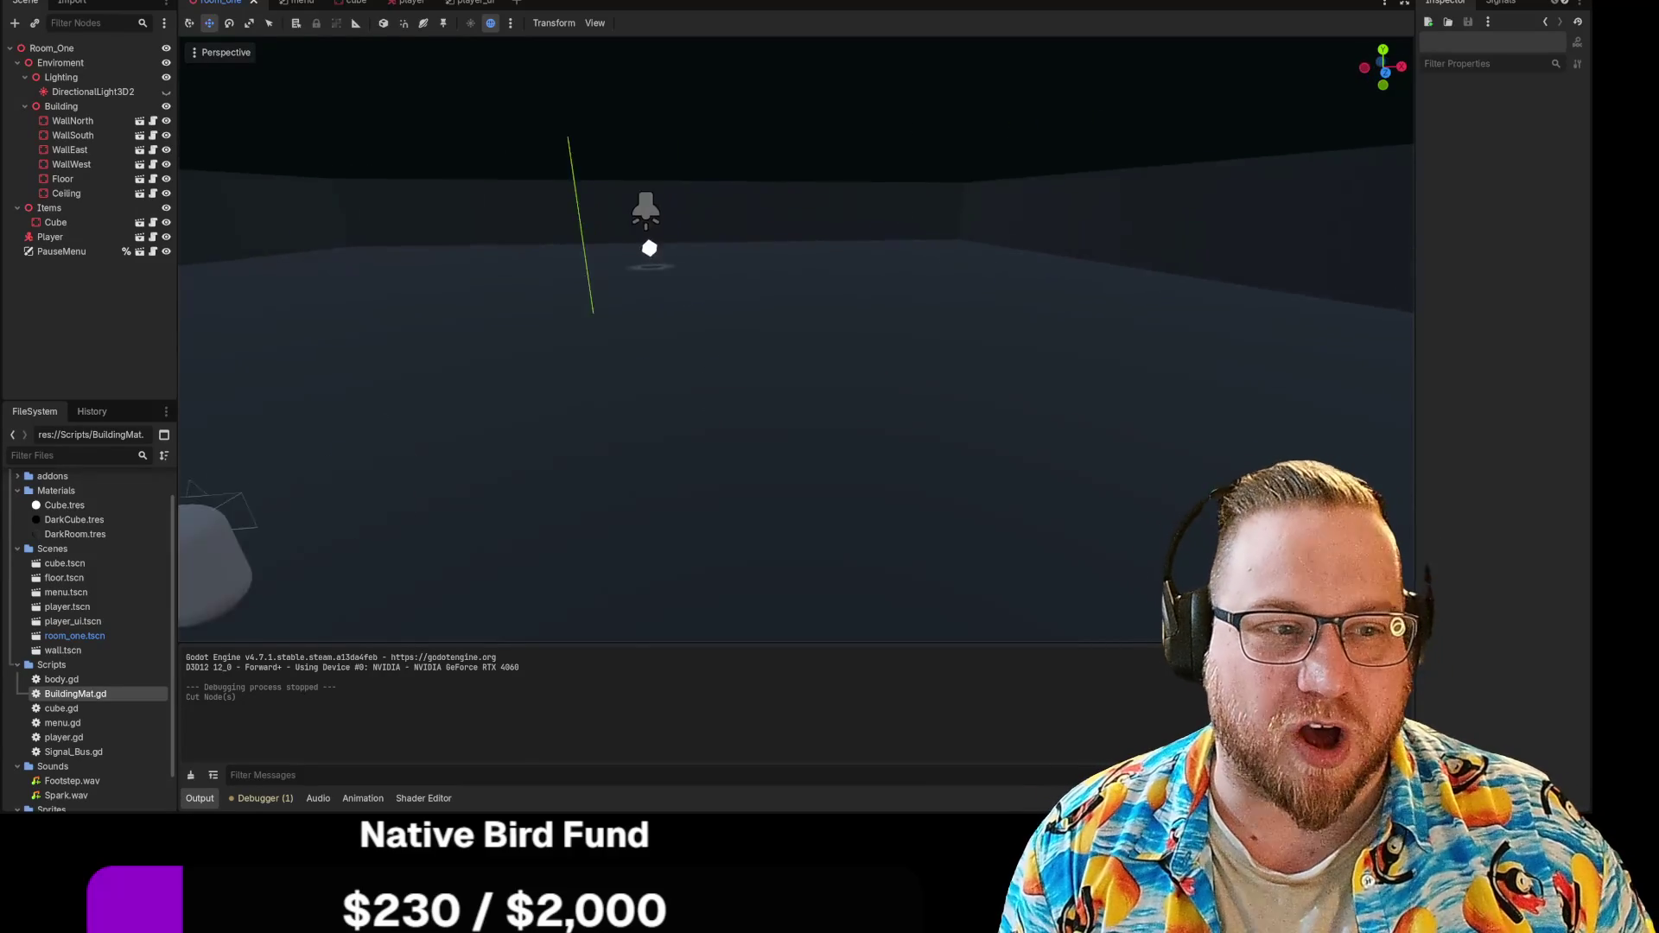
pyautogui.press('w')
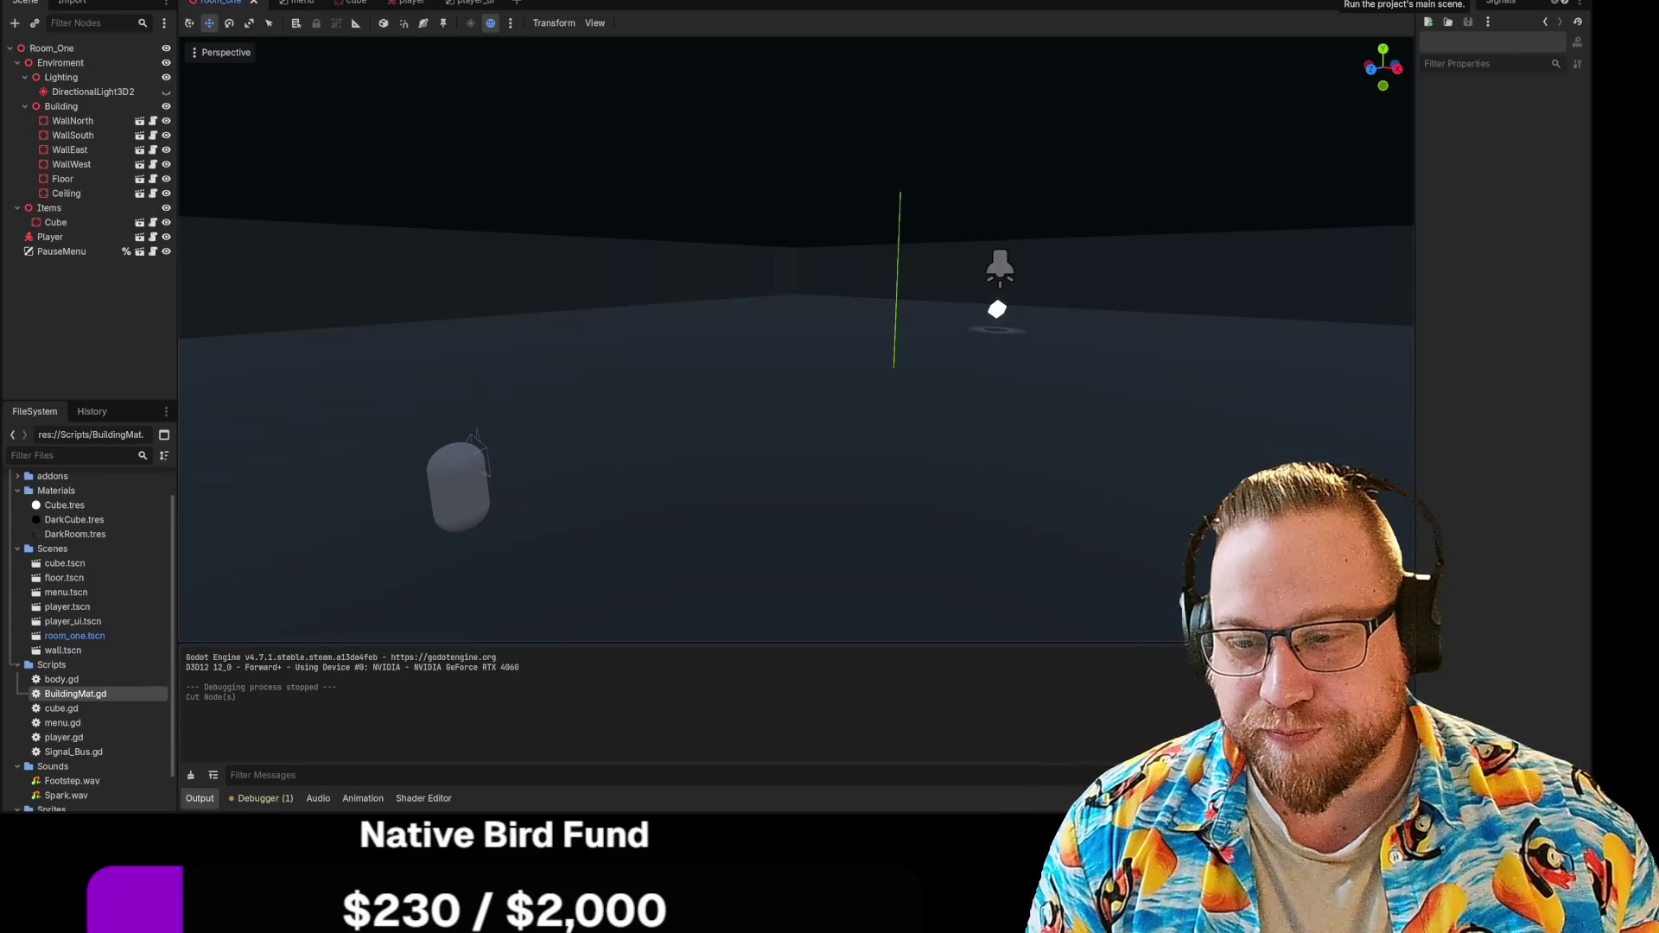
pyautogui.click(1337, 2)
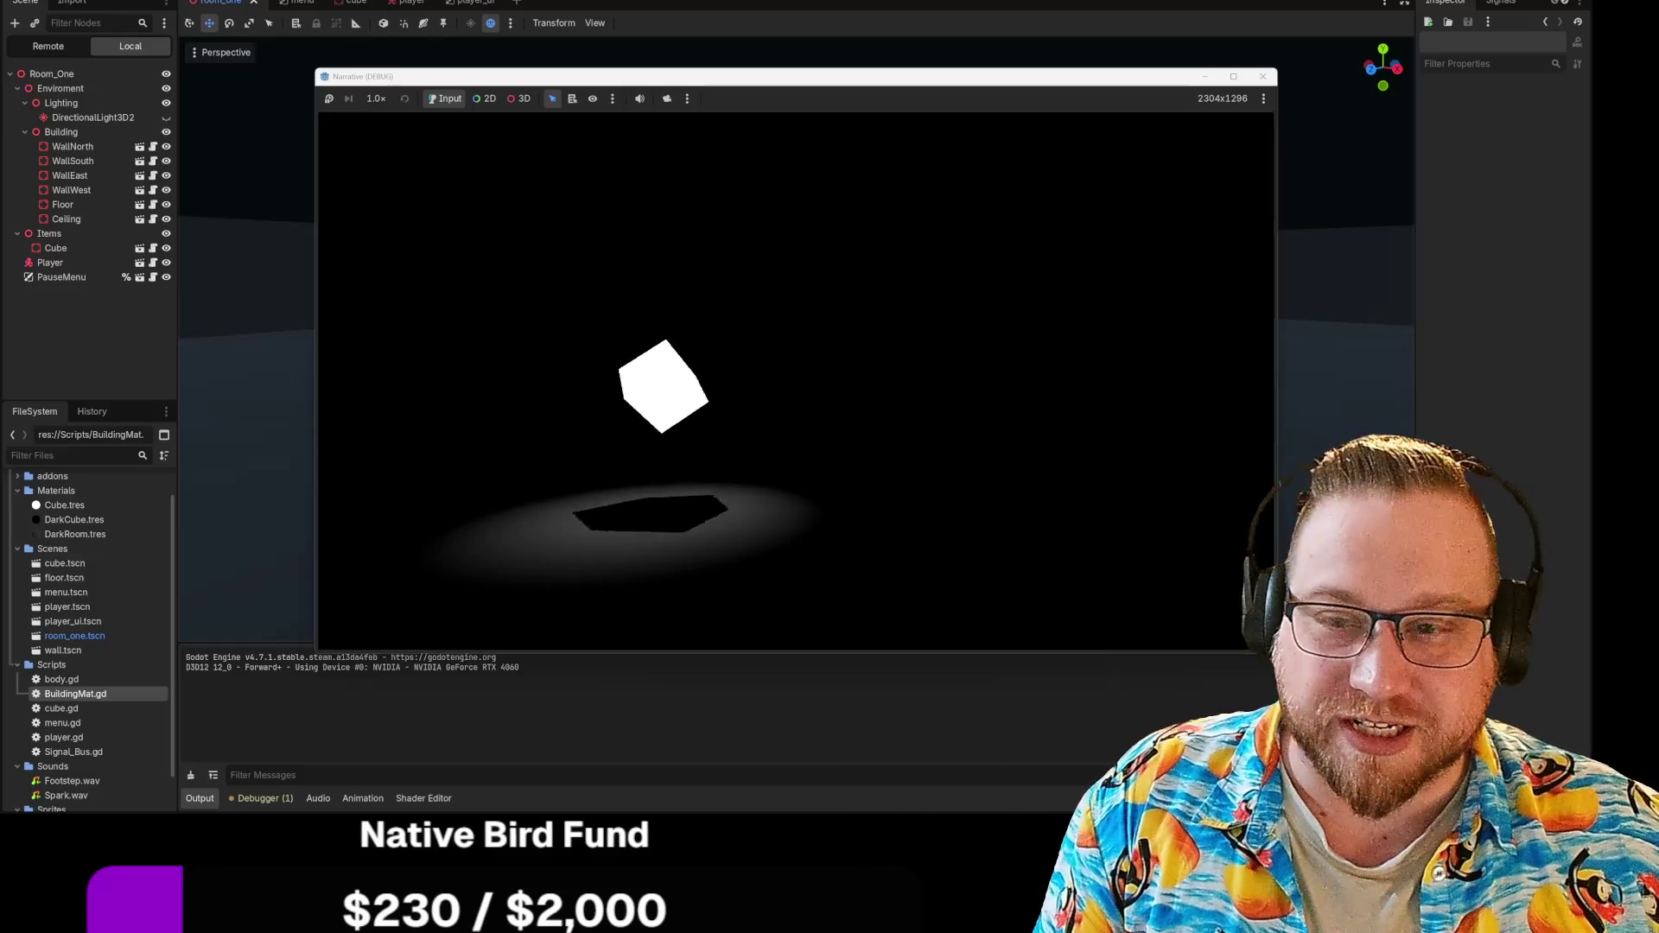
# Step: Stop and relaunch the game with F8 and F5, then walk toward the cube
pyautogui.press('F8')
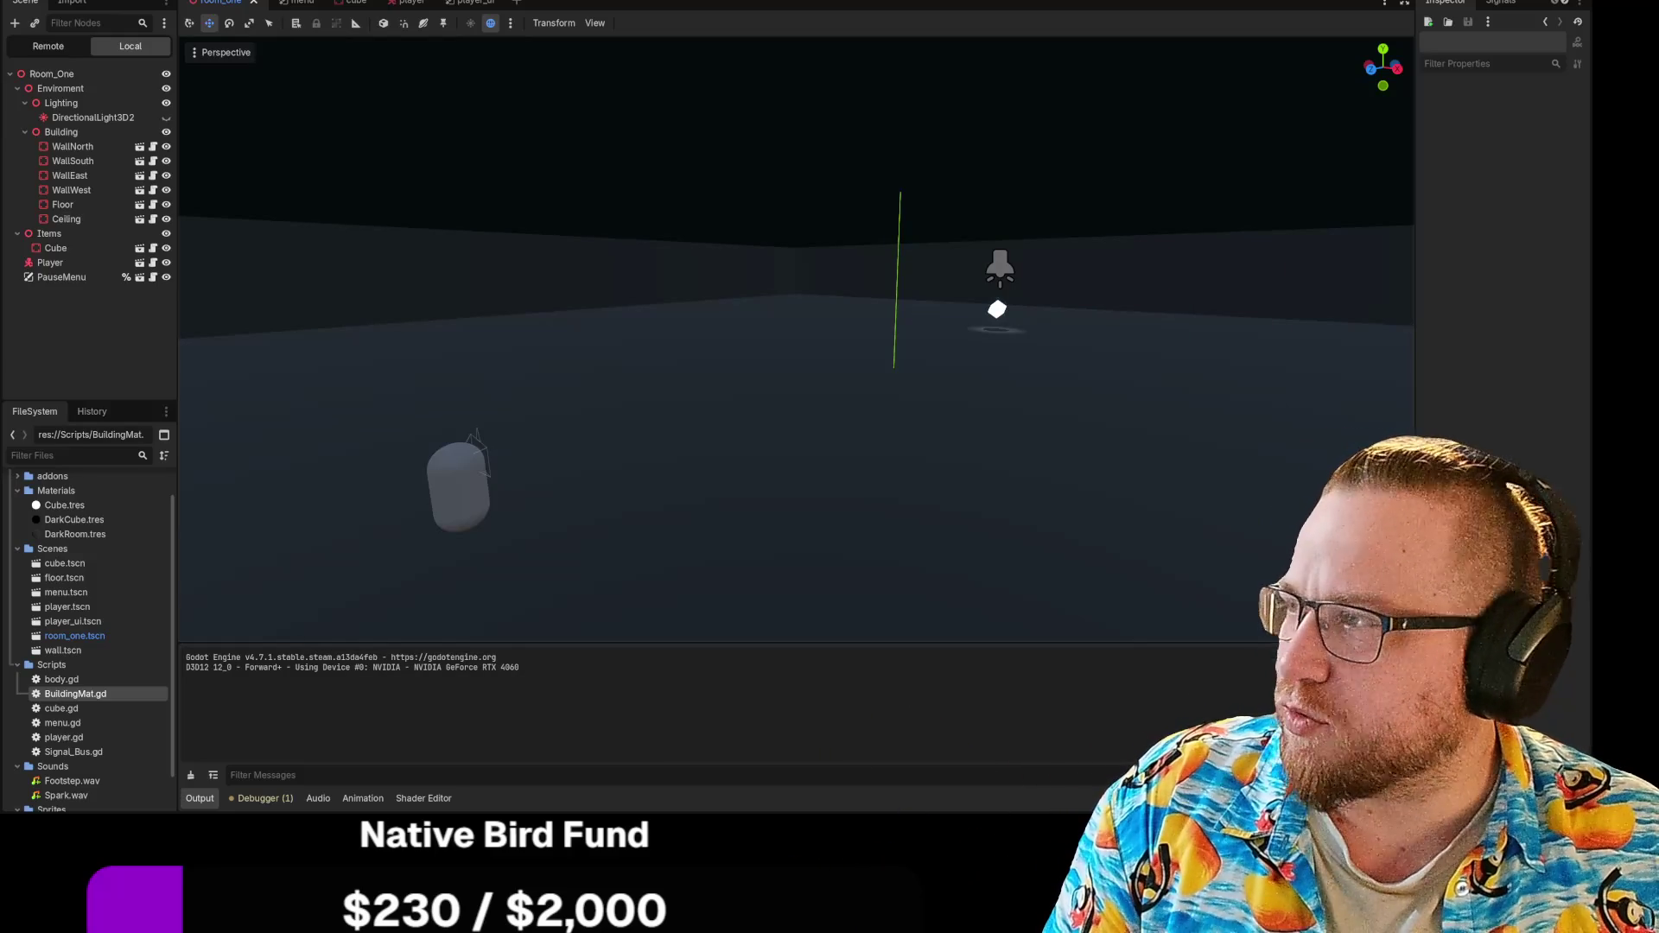
pyautogui.press('F5')
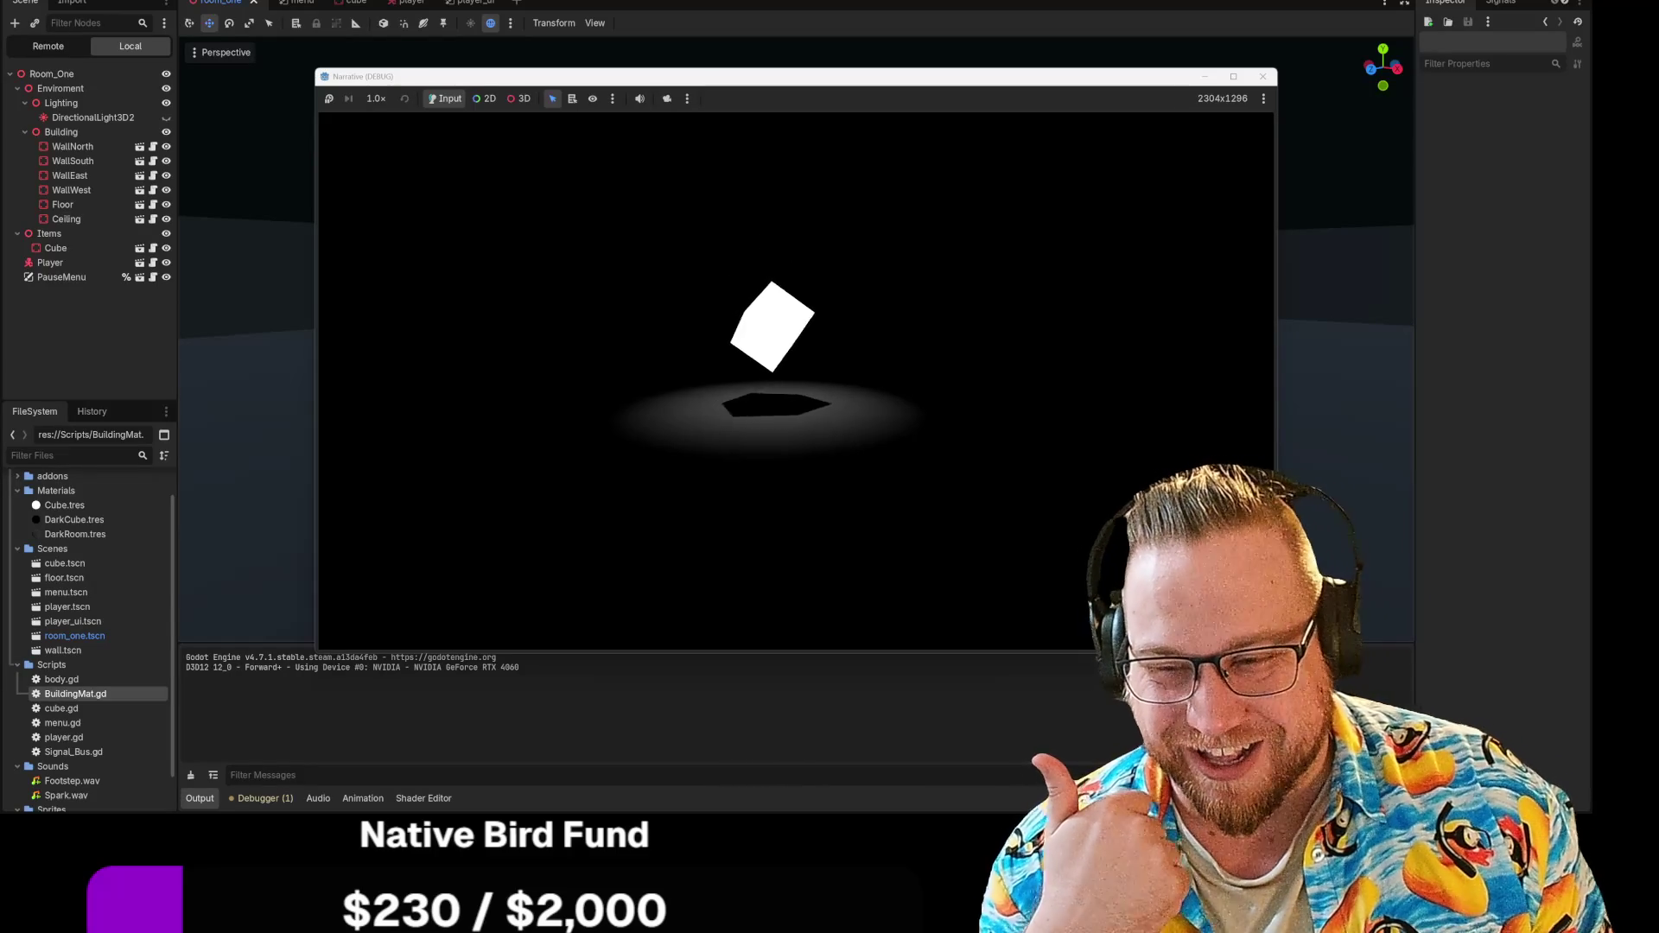
pyautogui.press('w')
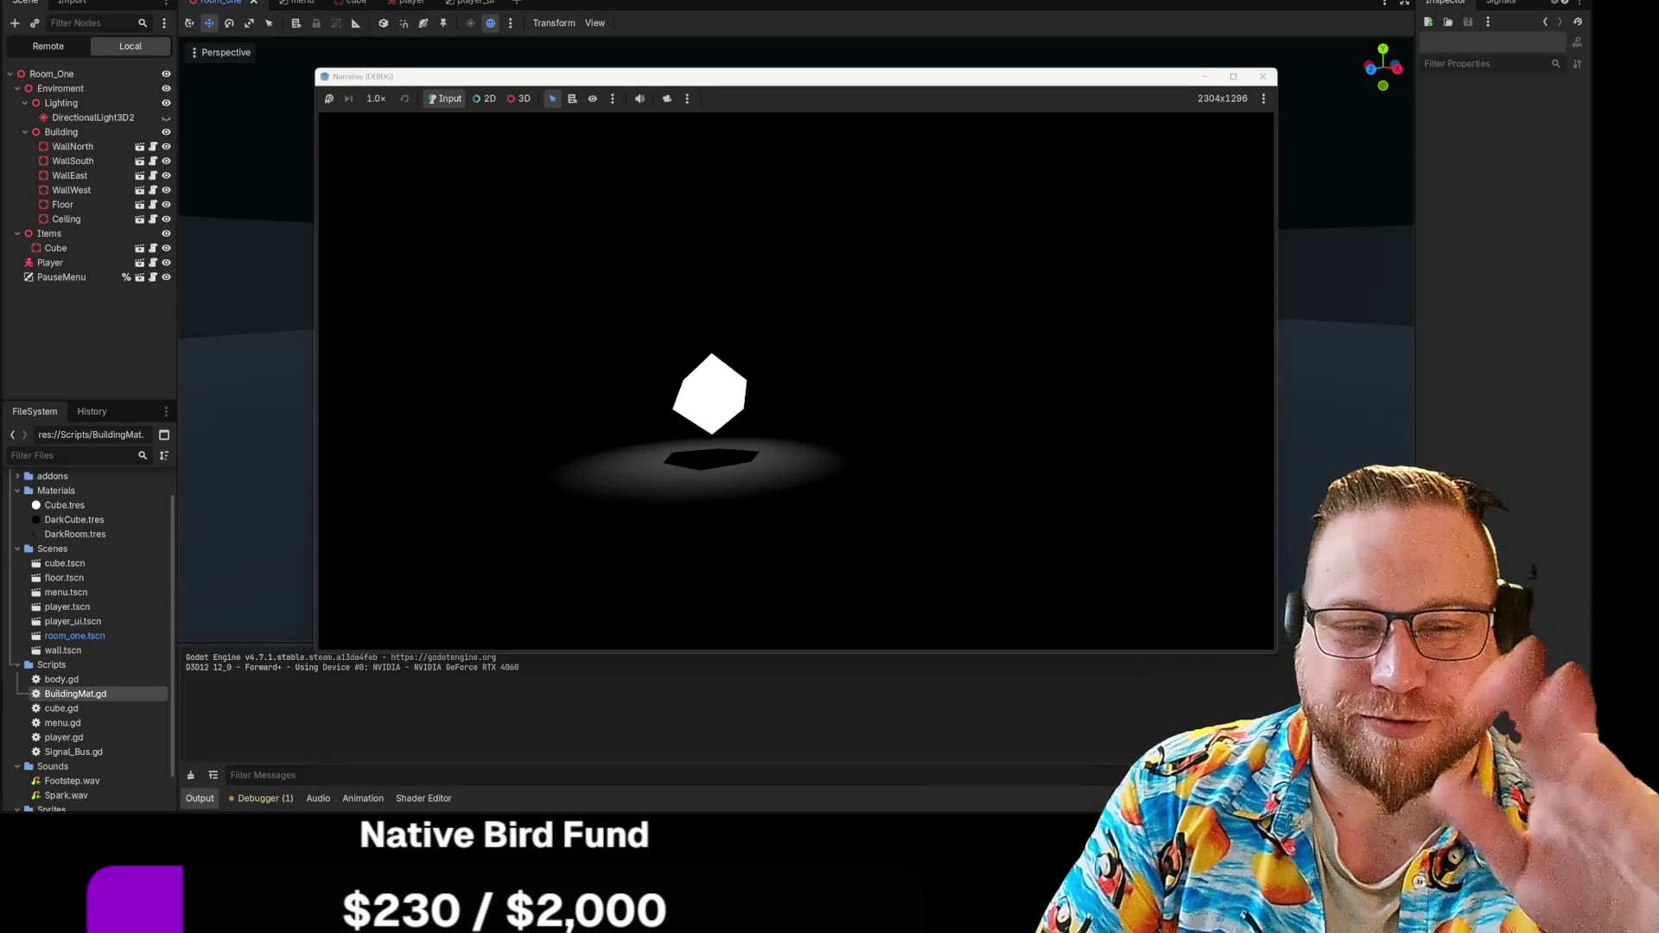
# Step: Walk up to the spotlit cube and turn toward it, then stop the game
pyautogui.press('w')
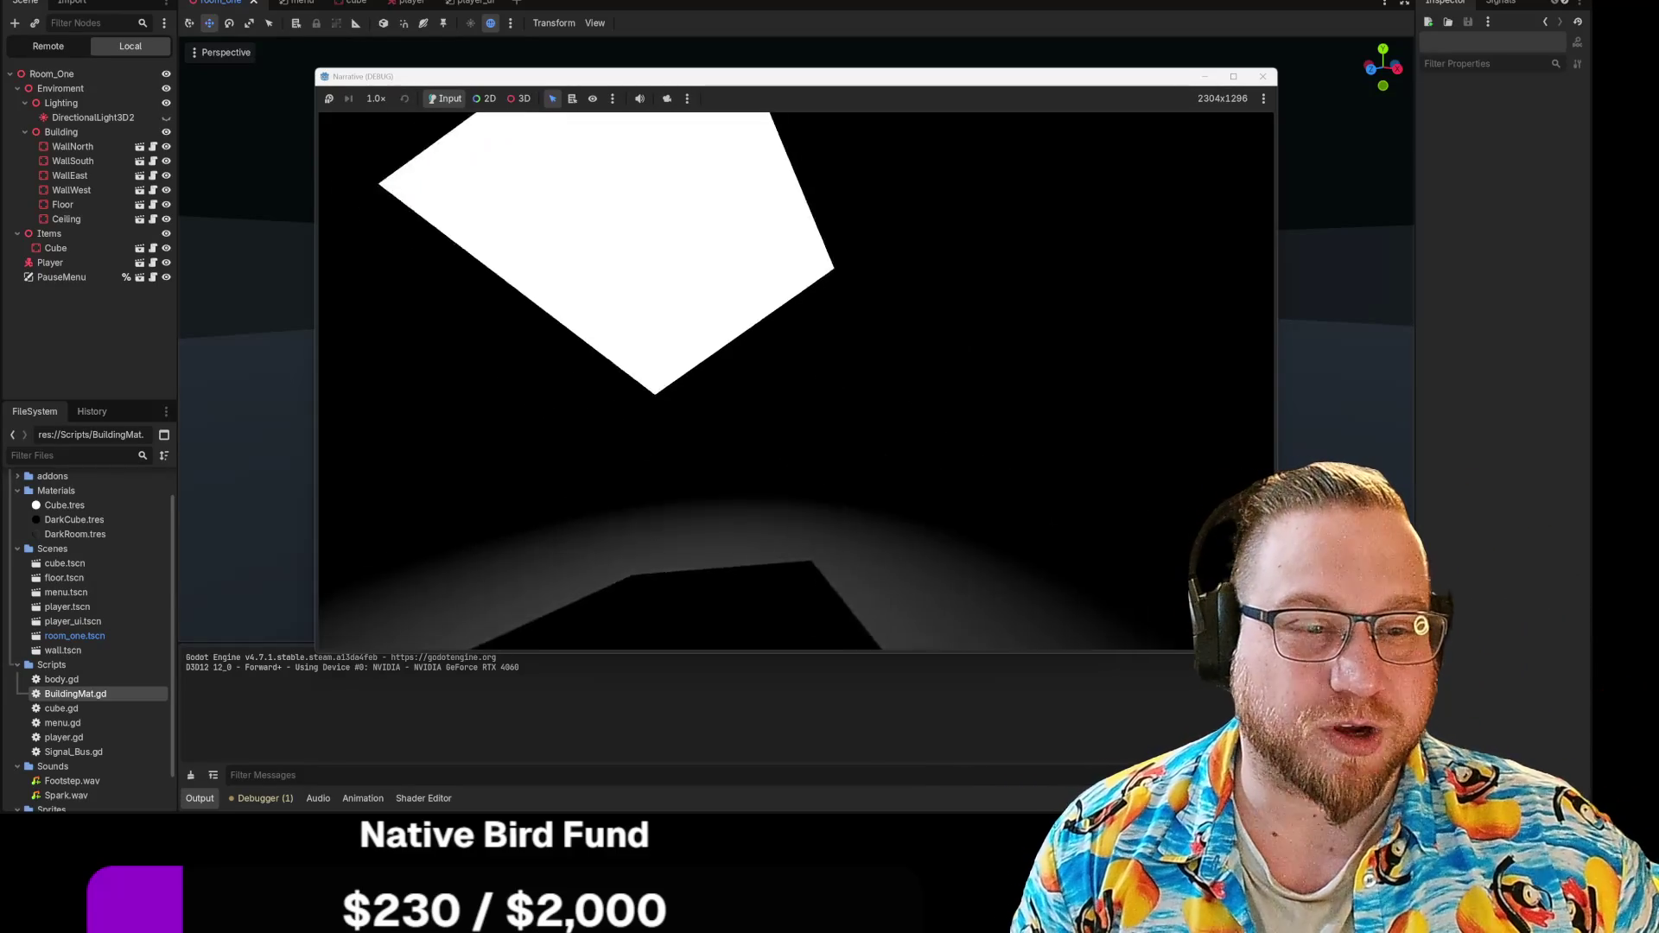
pyautogui.press('e')
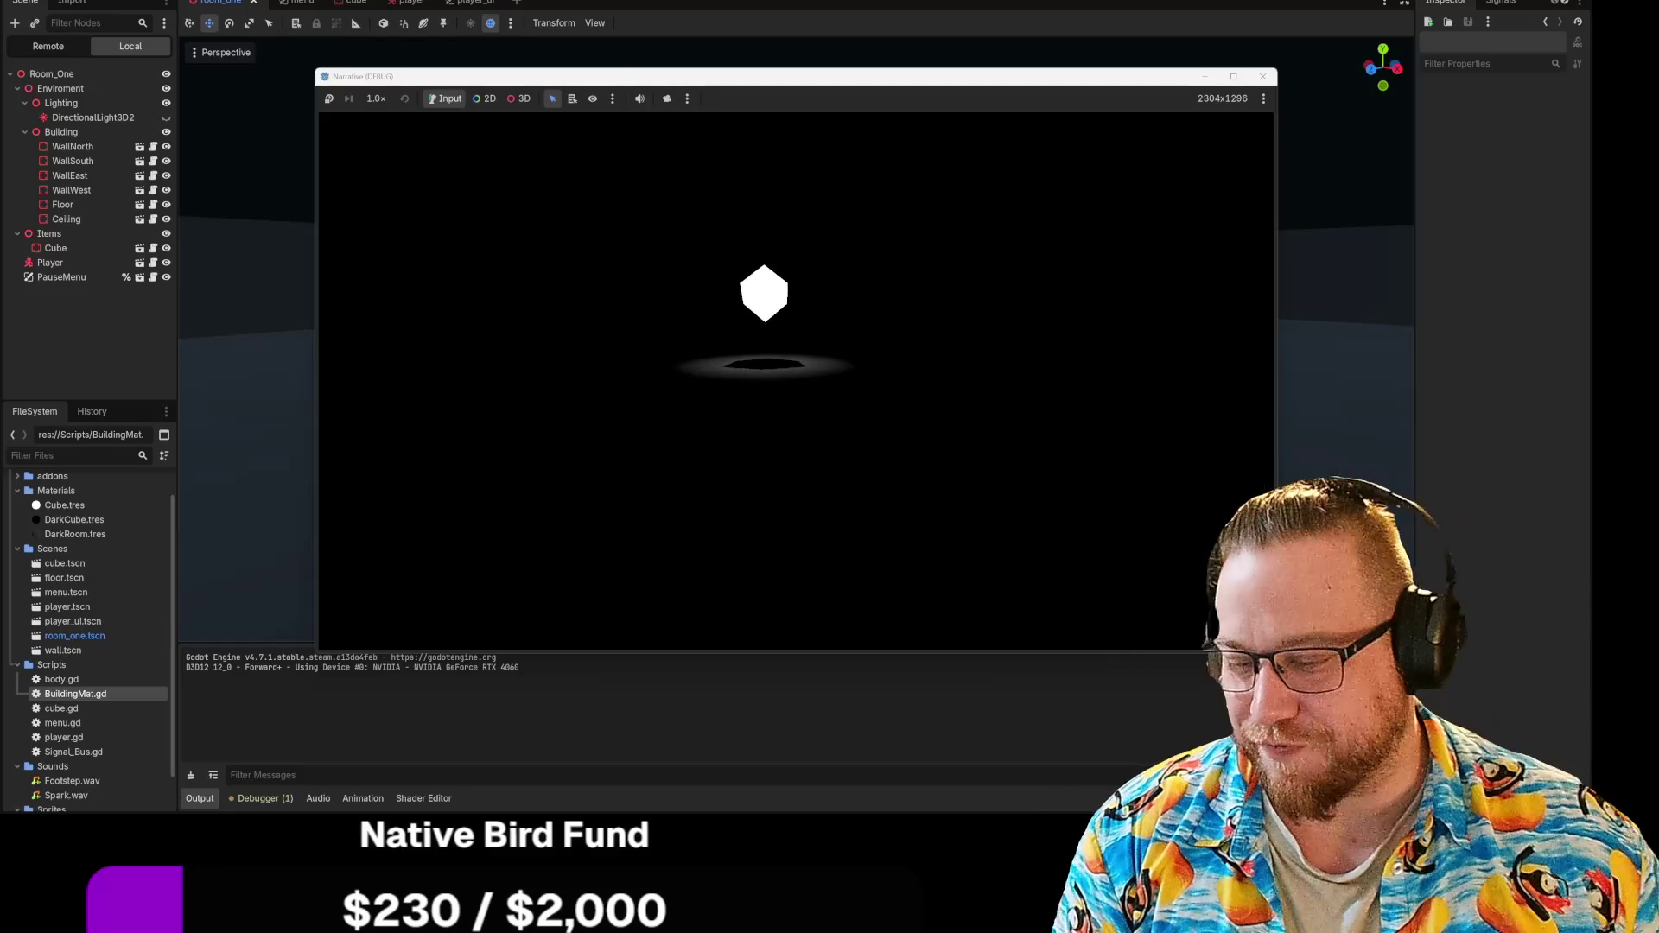
pyautogui.press('F8')
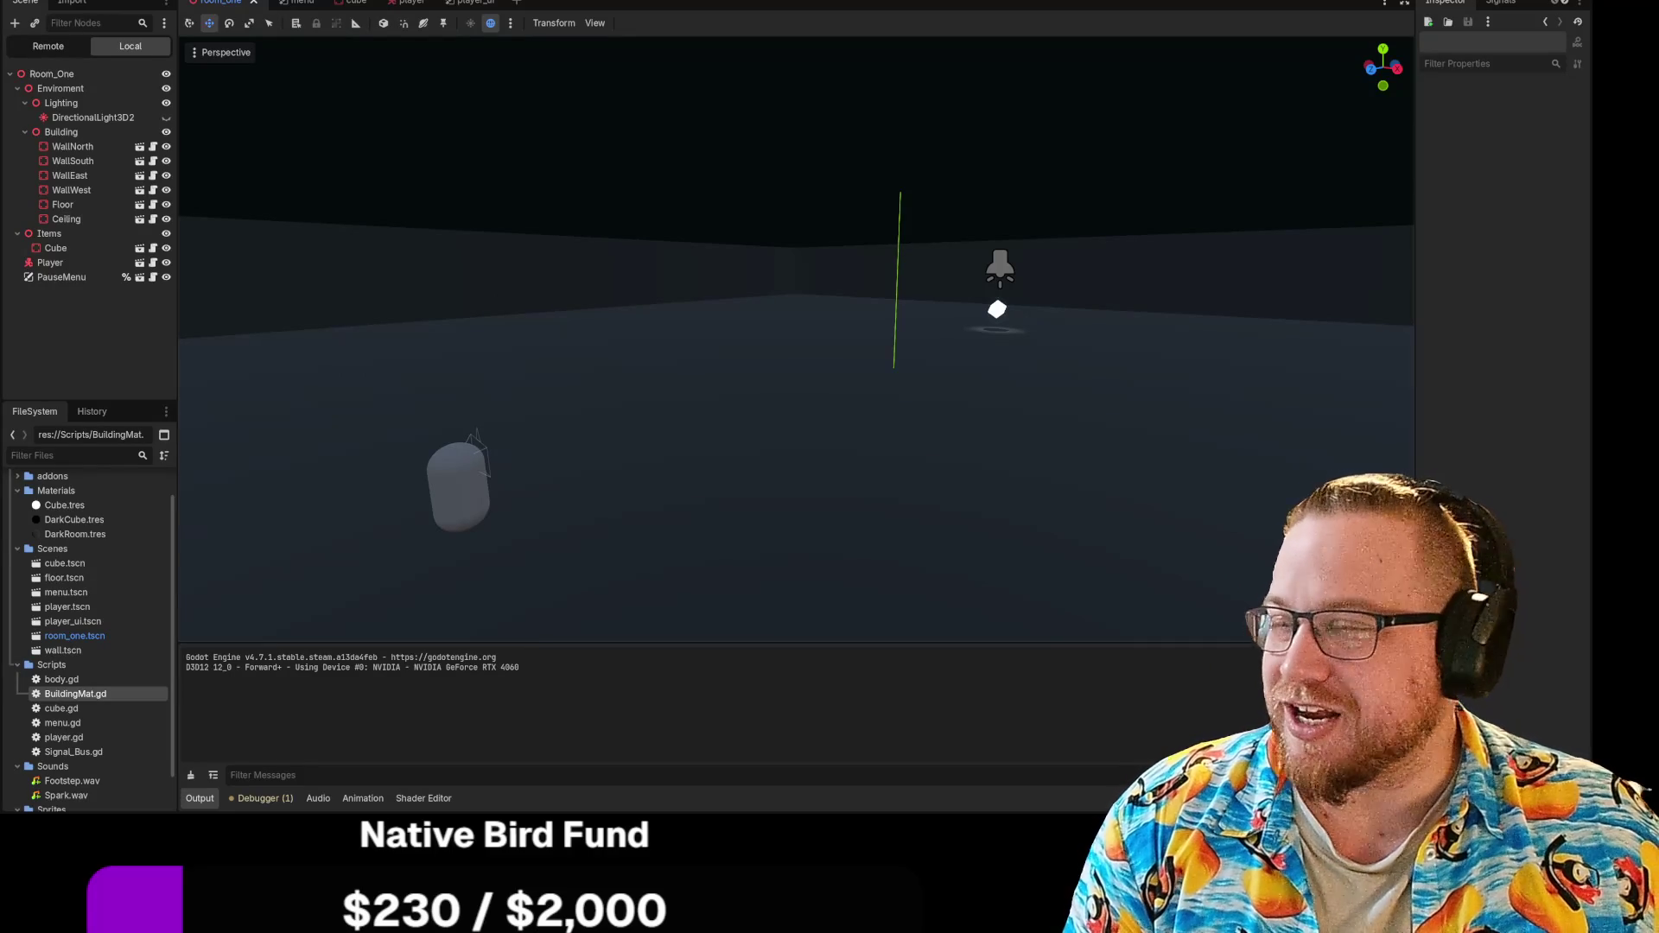
pyautogui.press('F5')
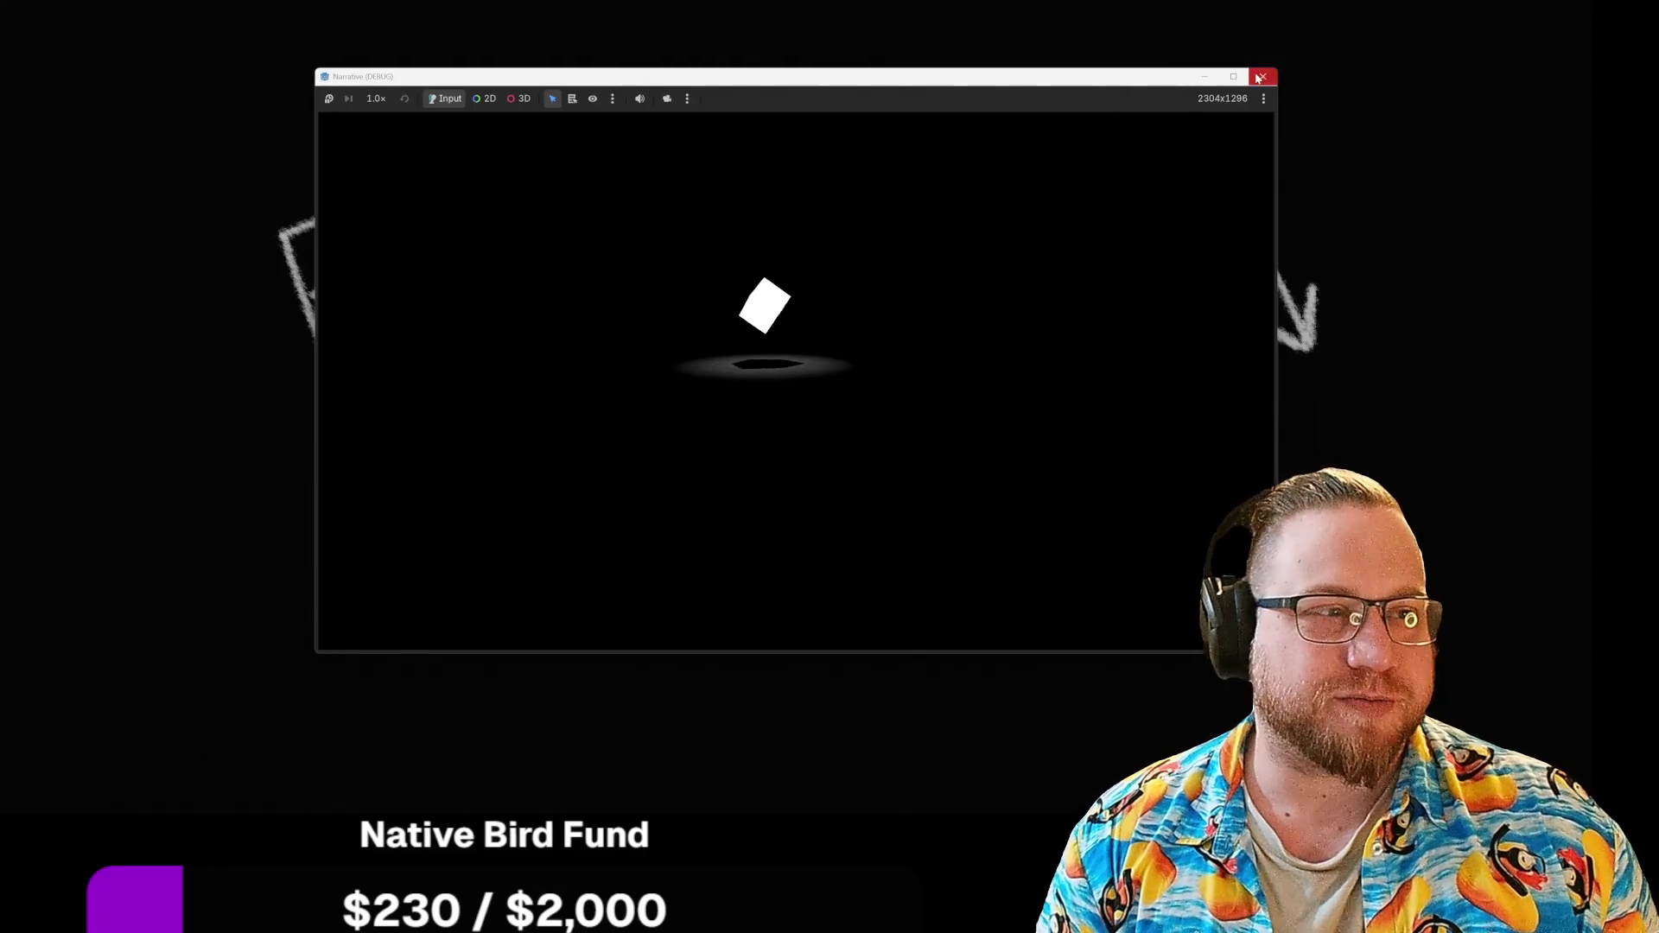
pyautogui.click(1259, 77)
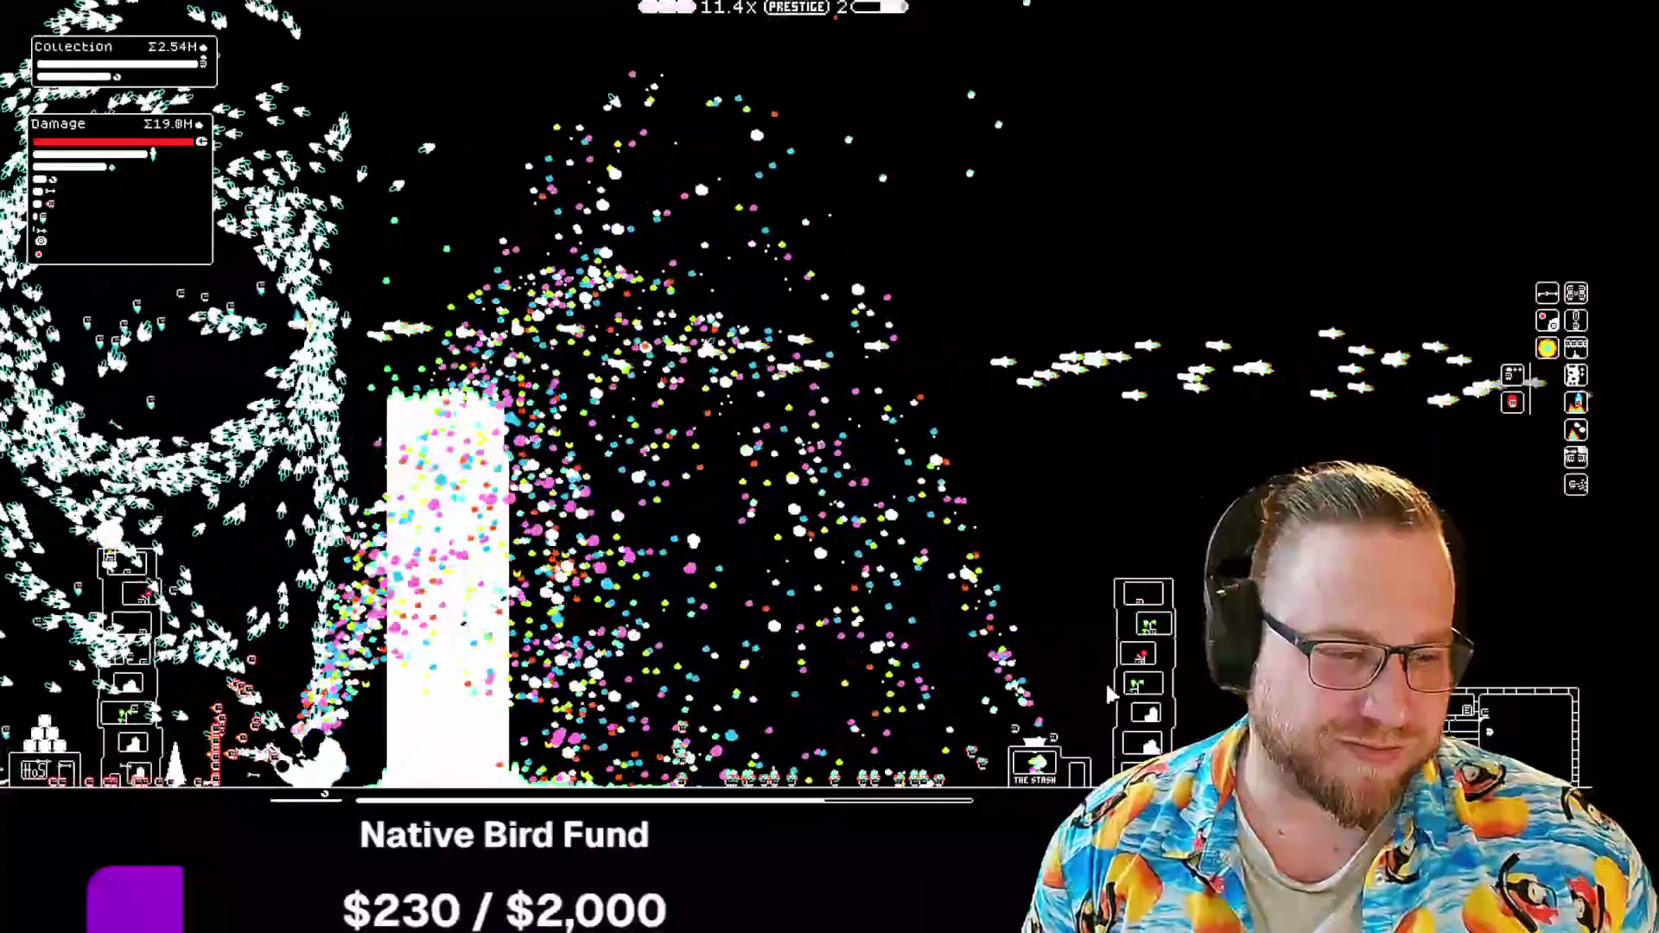
pyautogui.click(1035, 760)
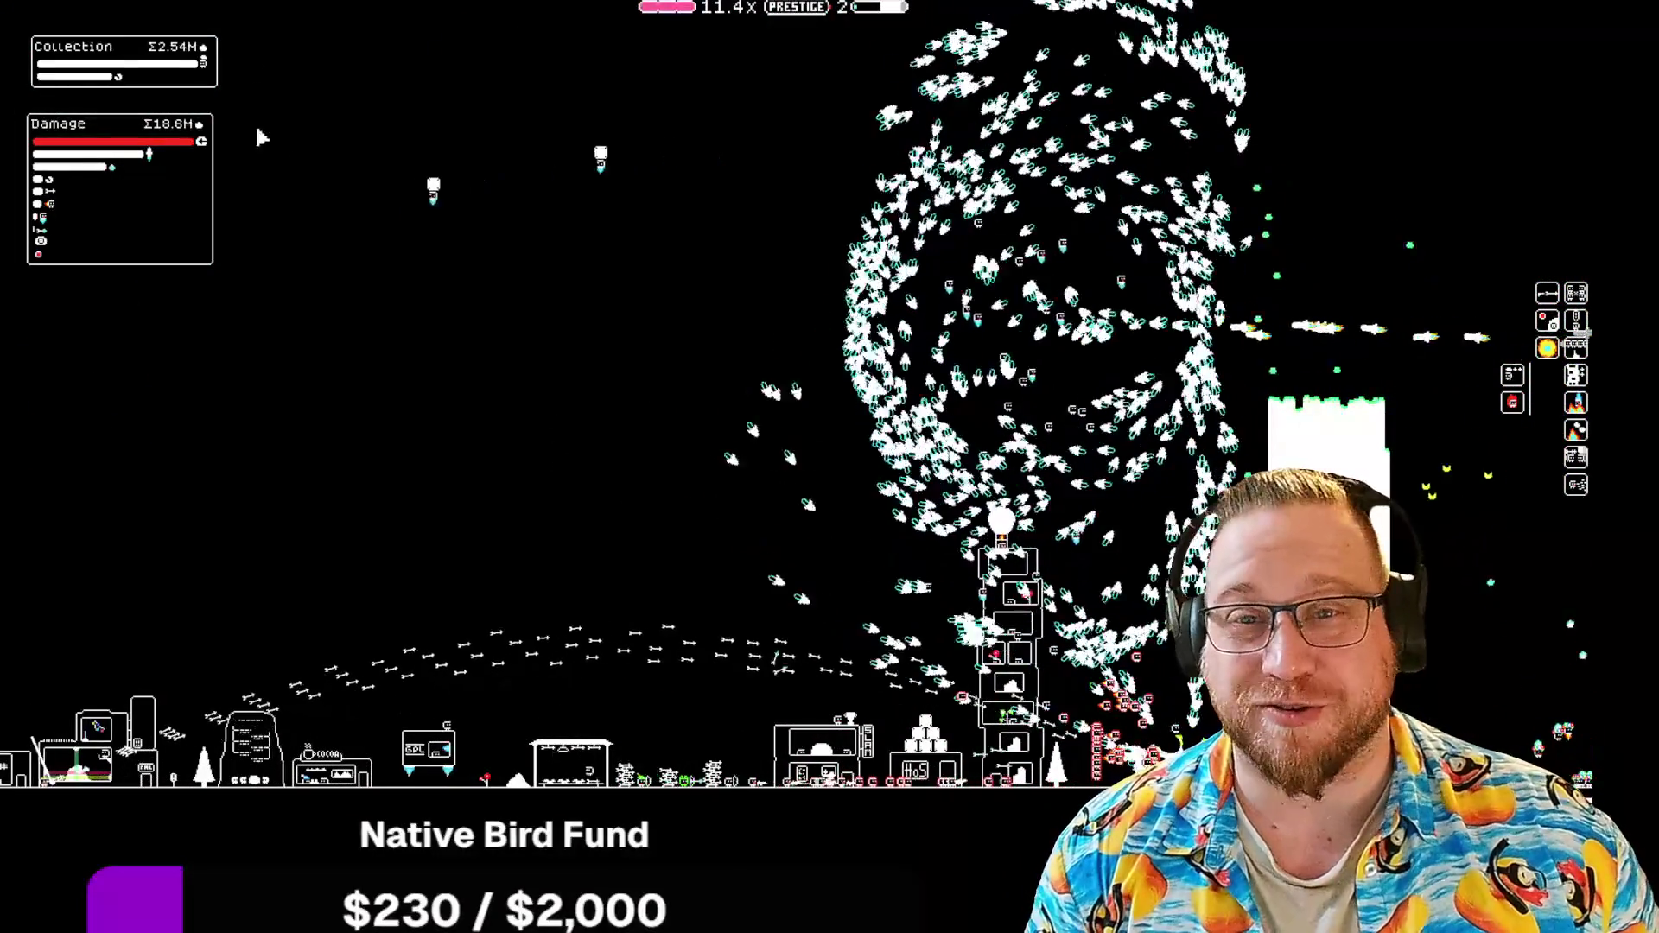
pyautogui.moveTo(1542, 13)
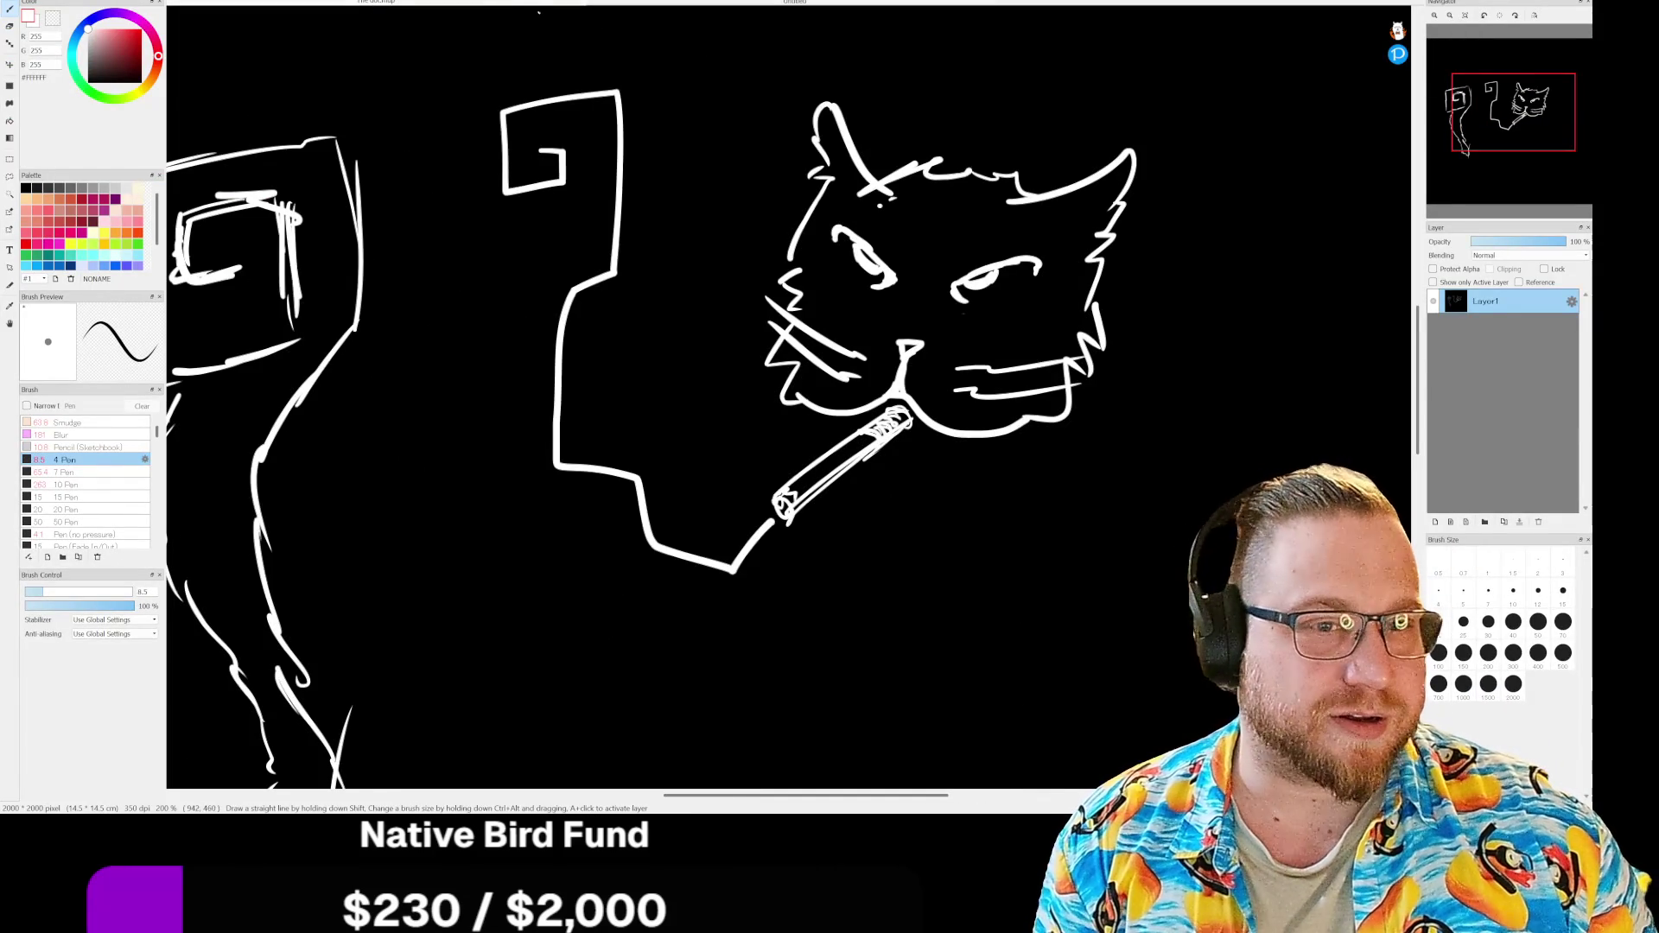
# Step: Quit FireAlpaca, declining to save The dot drawing and the Untitled drawing
pyautogui.hotkey('alt', 'F4')
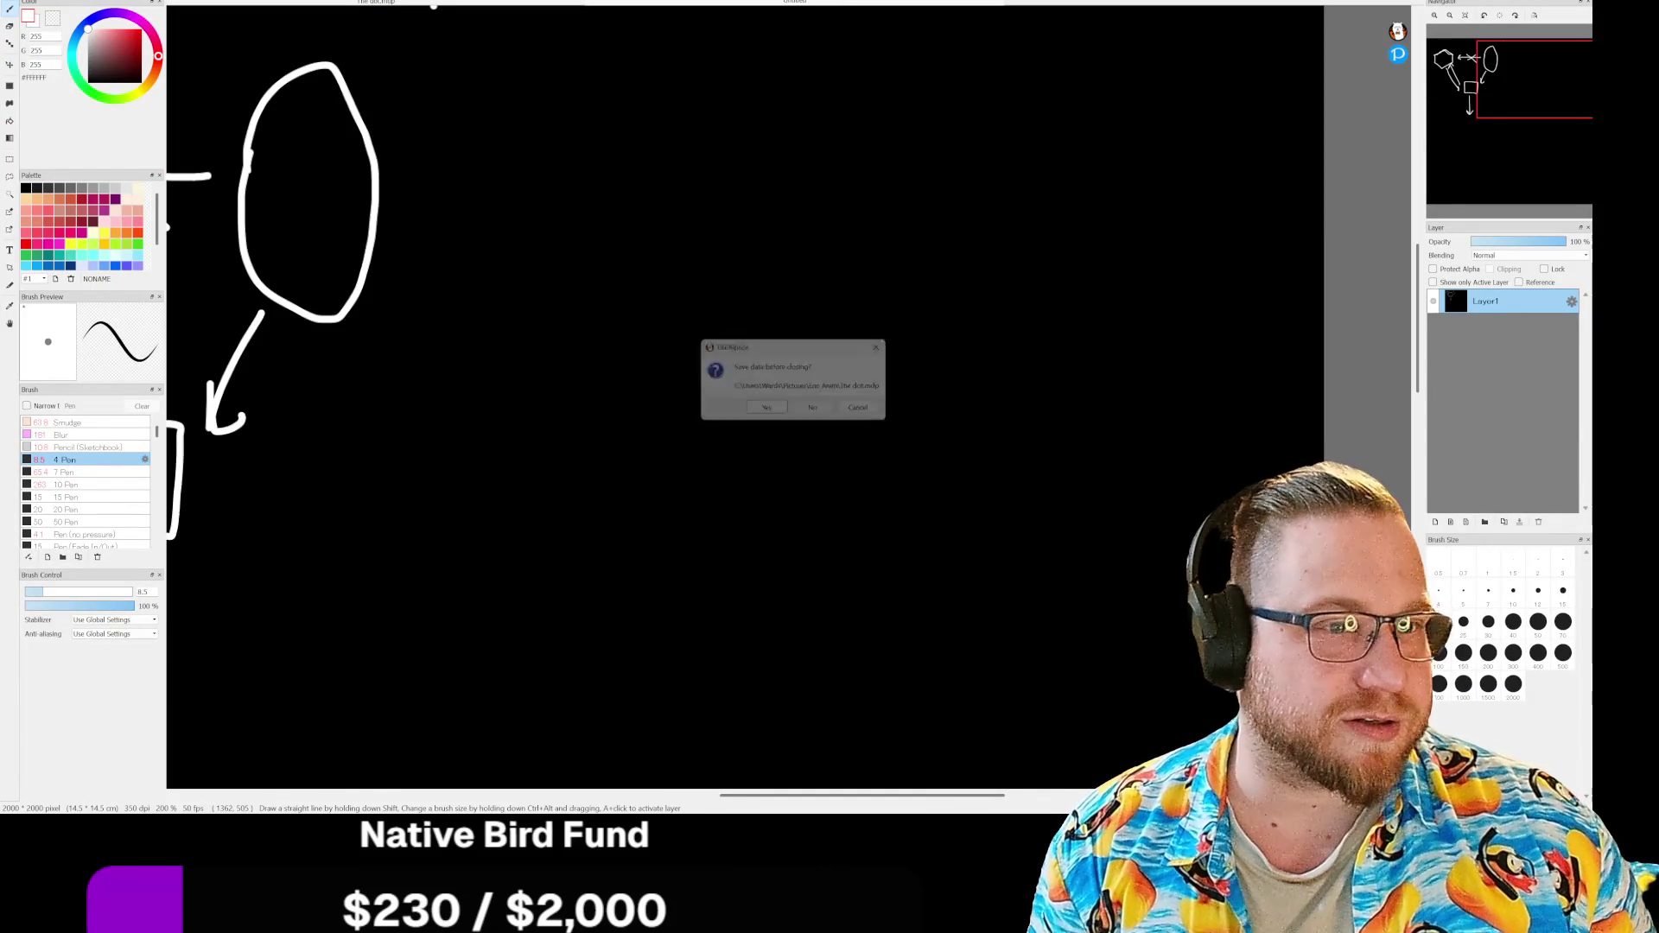
pyautogui.click(818, 413)
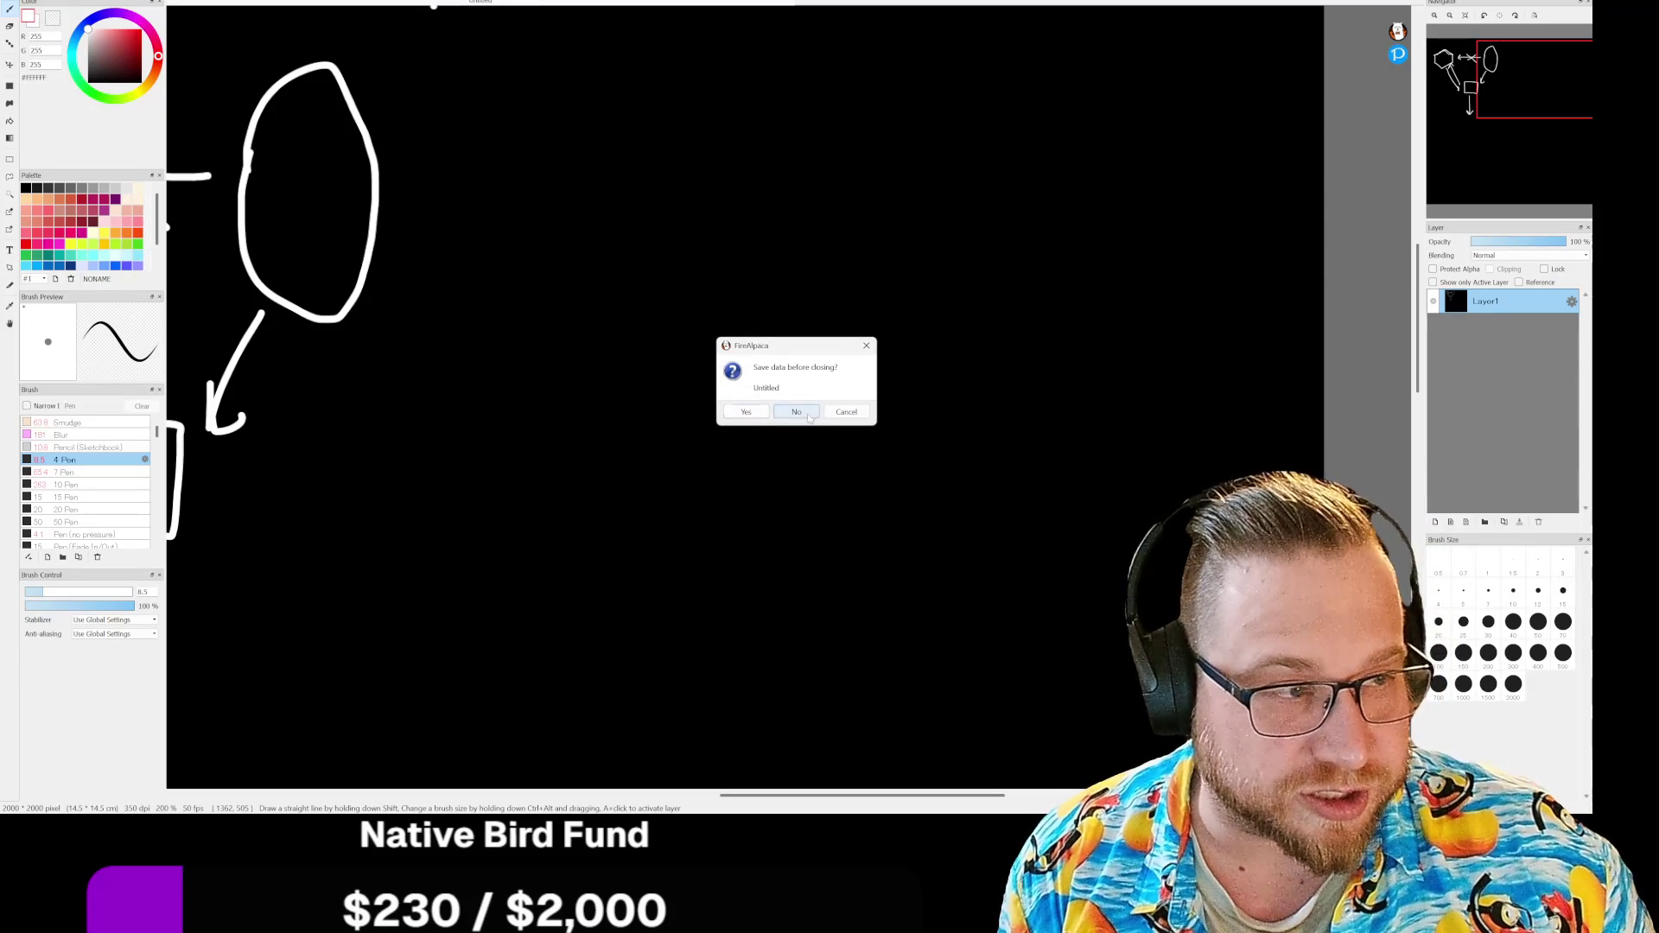
pyautogui.click(817, 413)
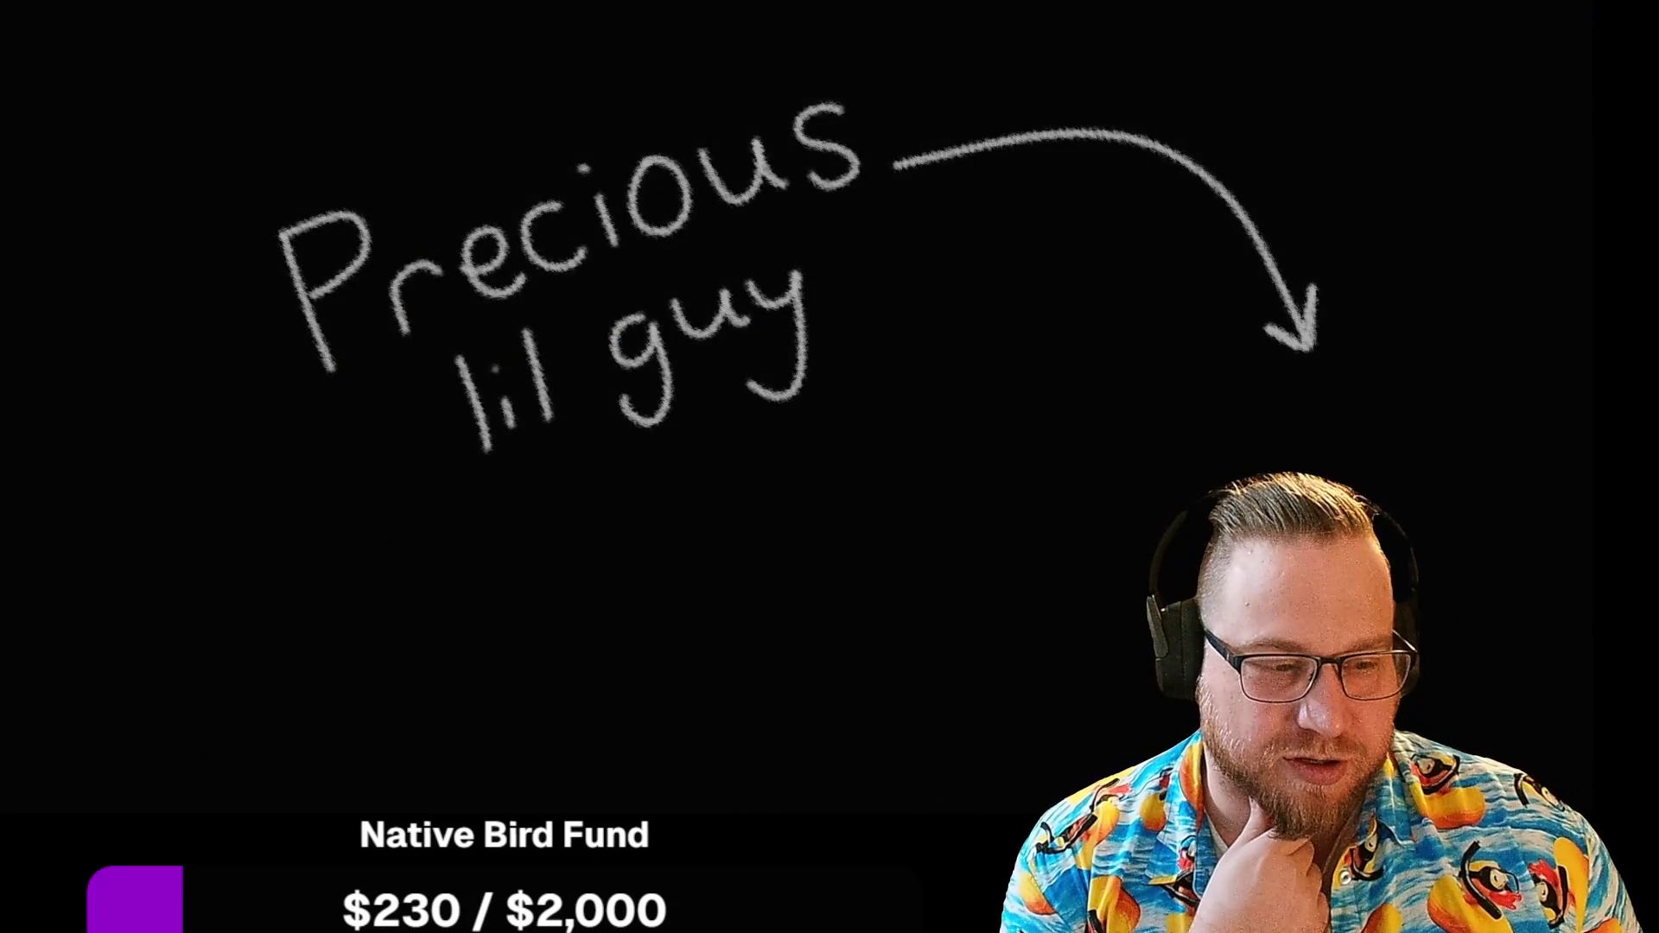
# Step: Switch back to the Godot editor with room_one.tscn from the taskbar
pyautogui.moveTo(1044, 916)
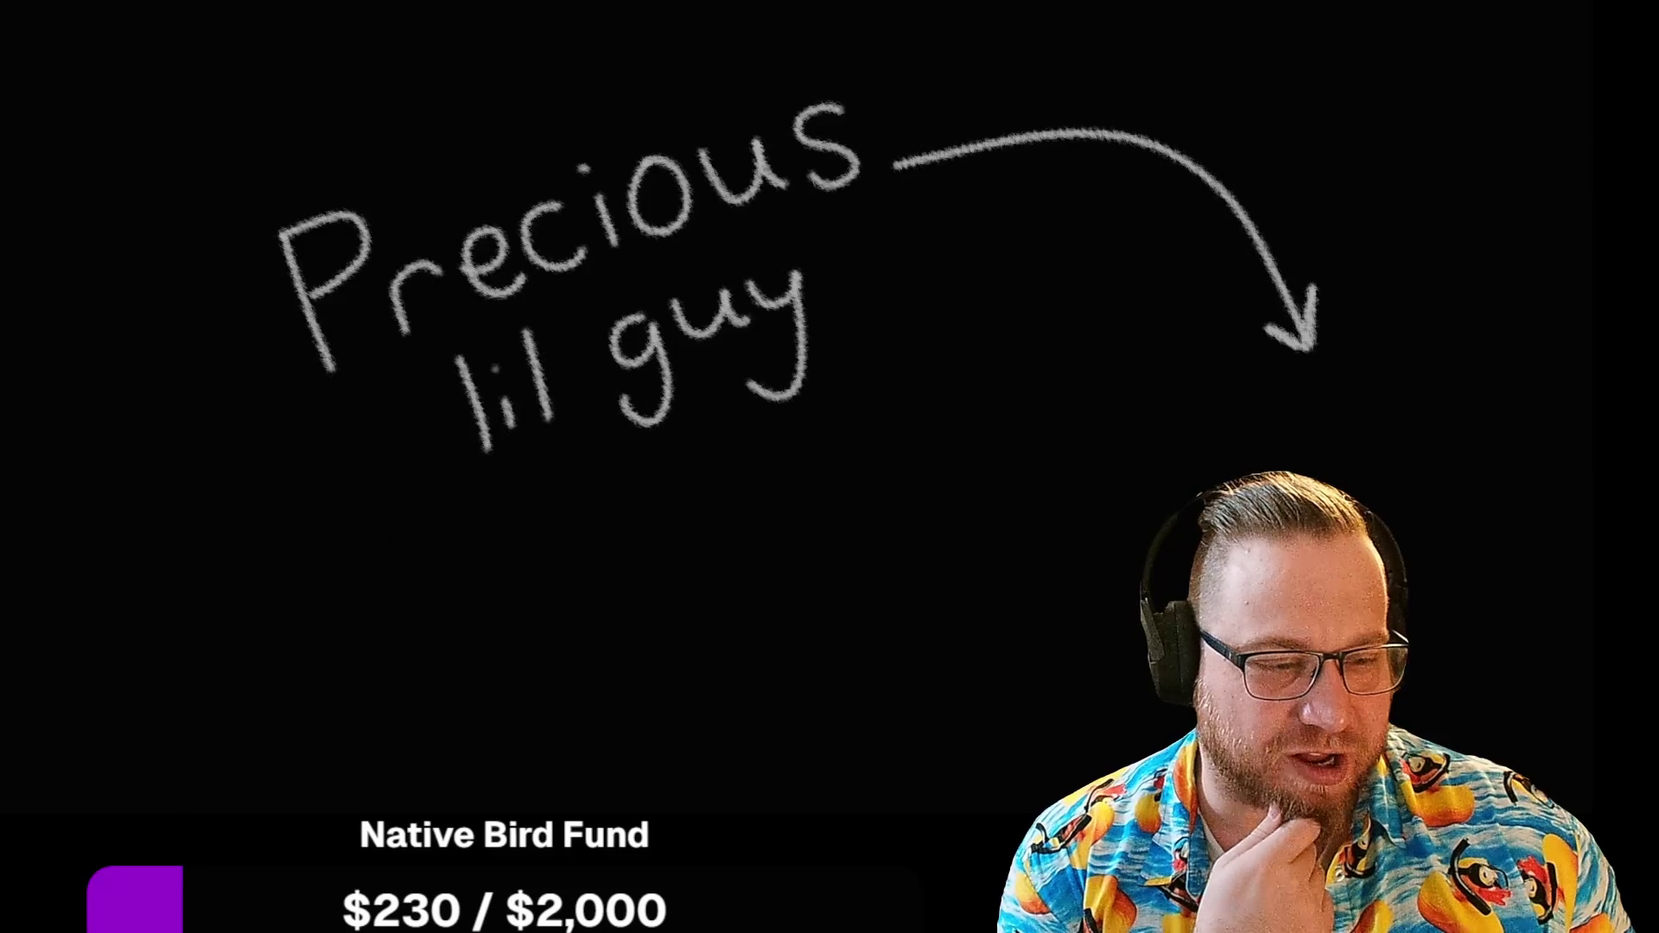
pyautogui.click(1043, 916)
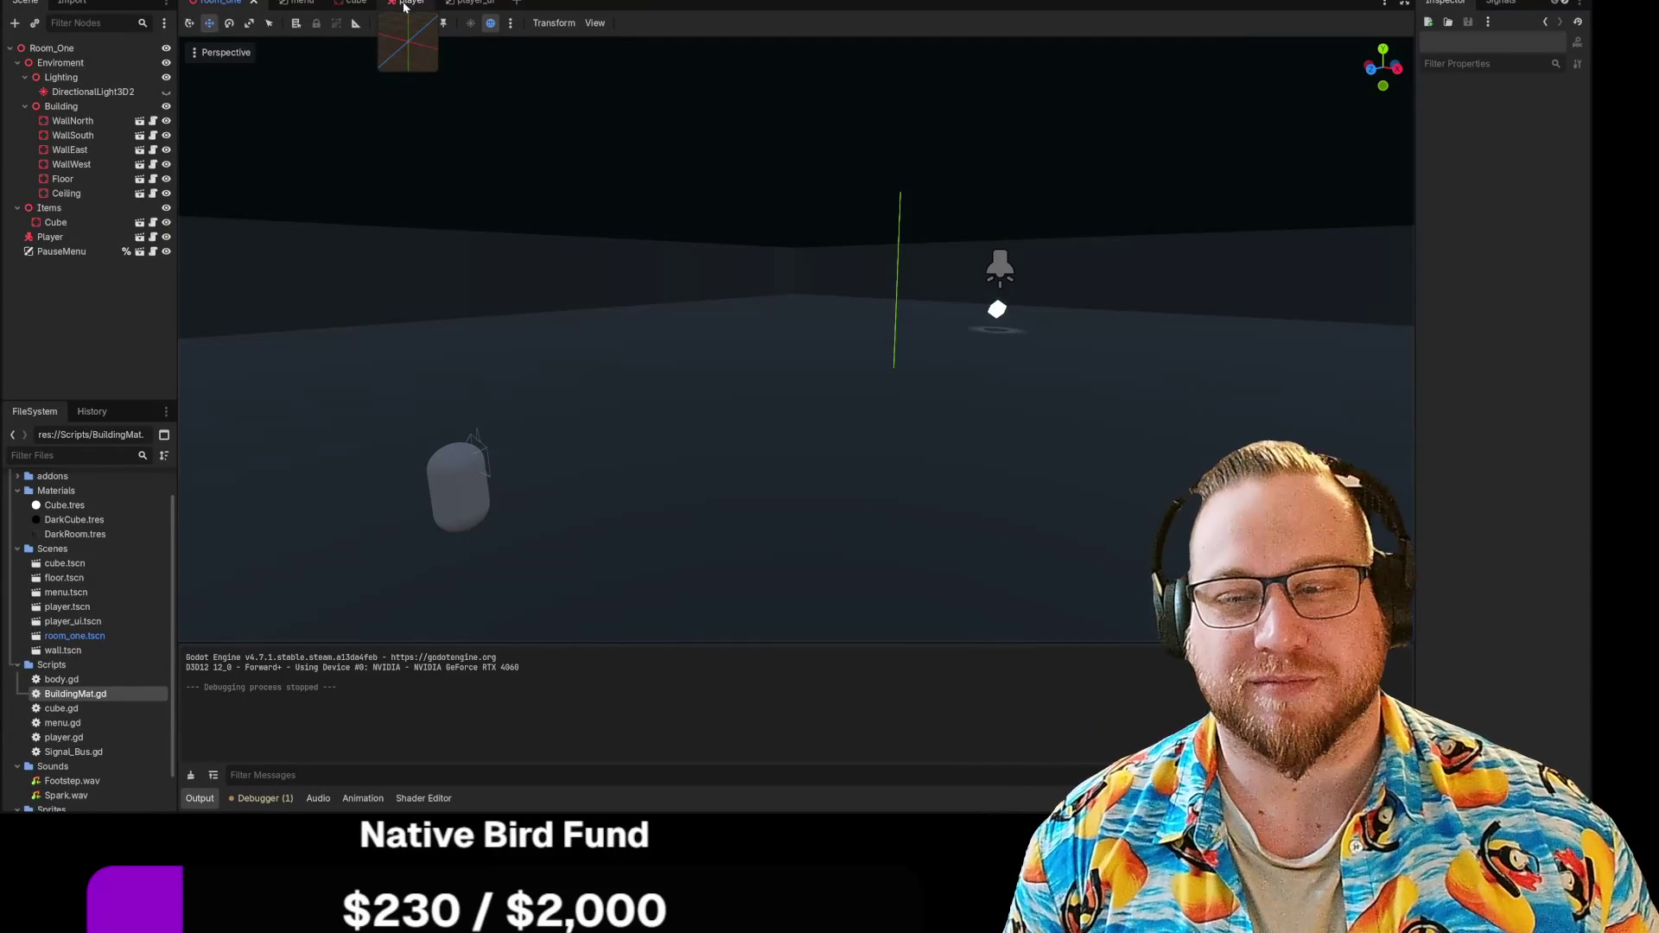
pyautogui.click(405, 7)
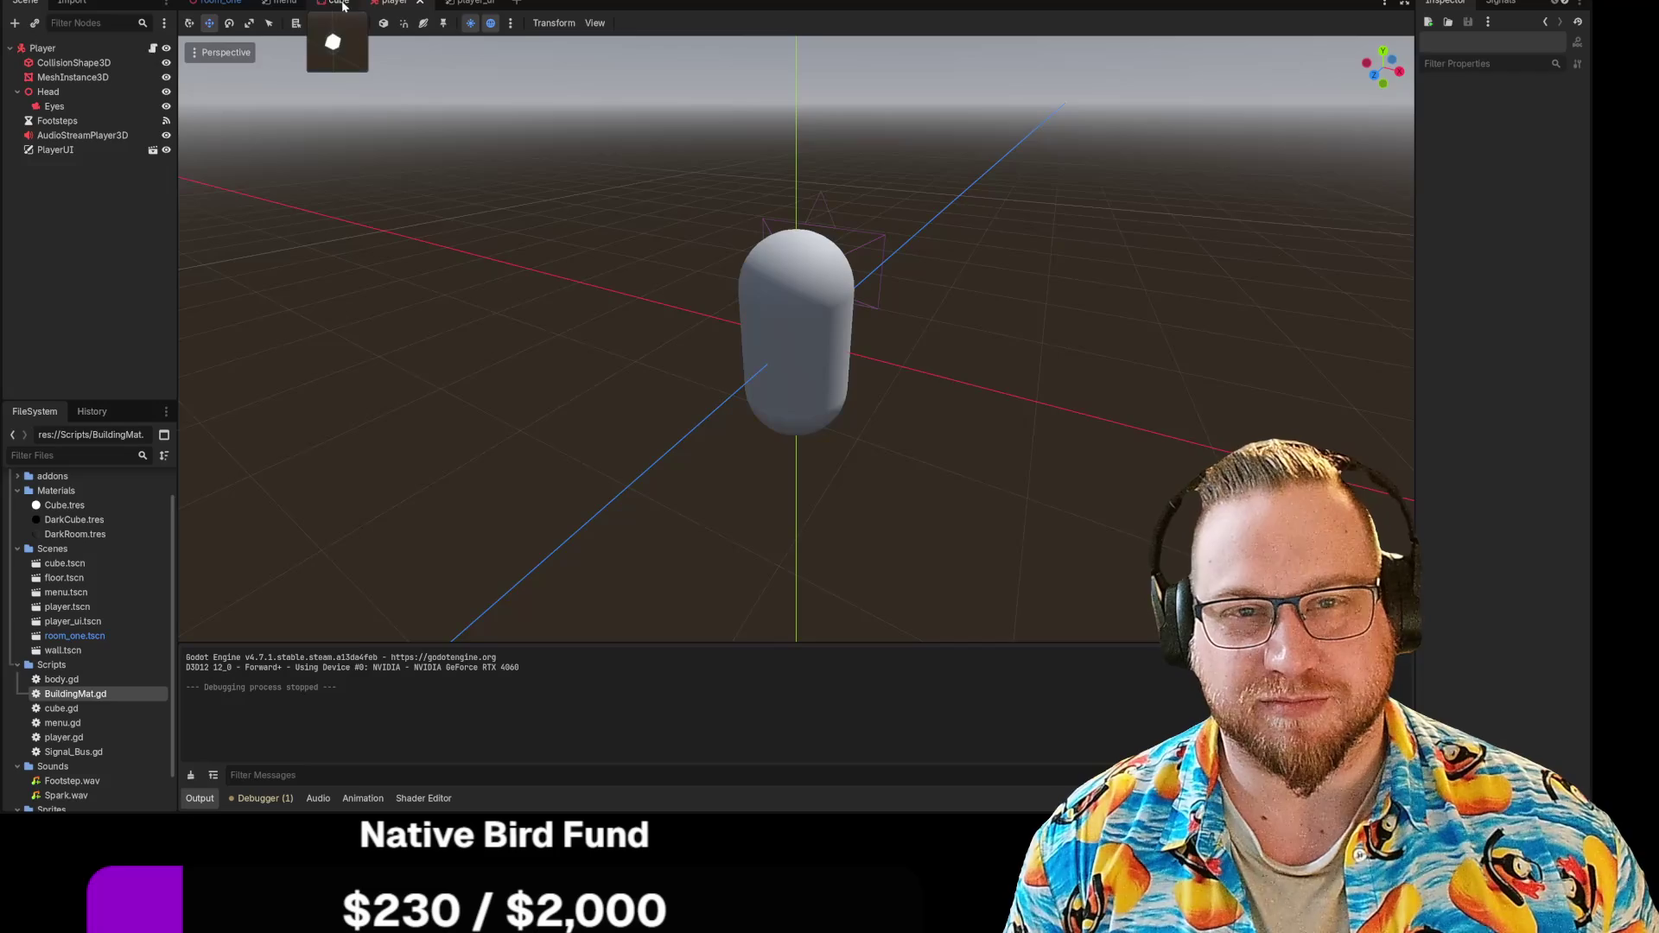
pyautogui.click(355, 4)
pyautogui.click(229, 7)
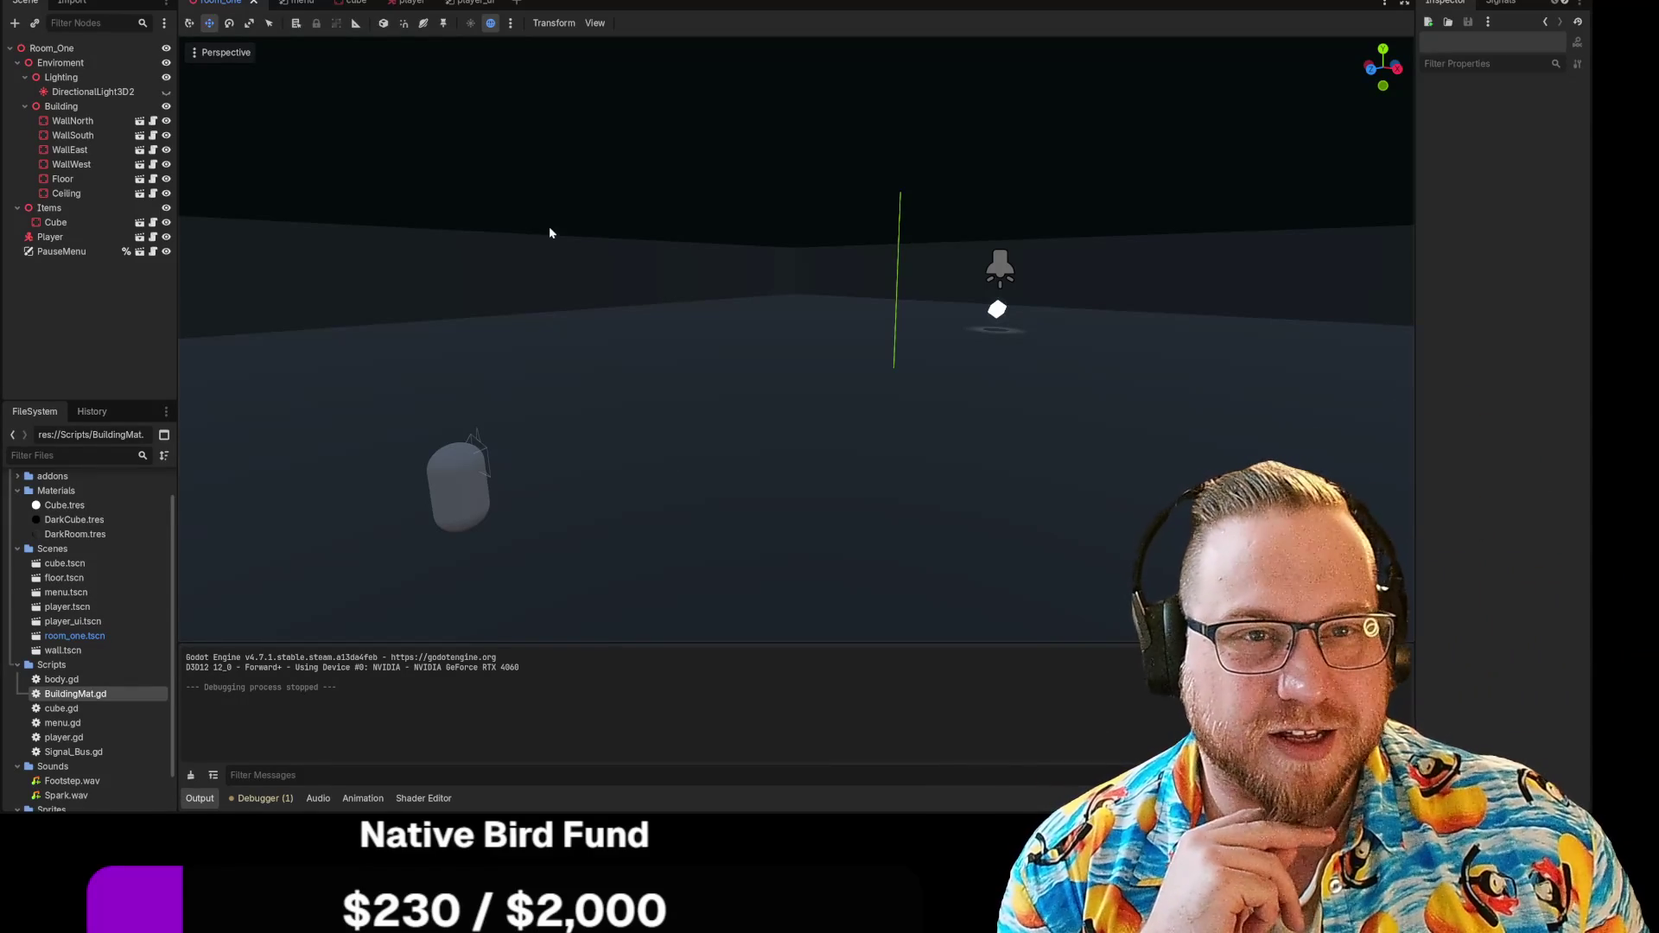
# Step: Save room_one.tscn with Save Scene from the Scene menu
pyautogui.click(47, 3)
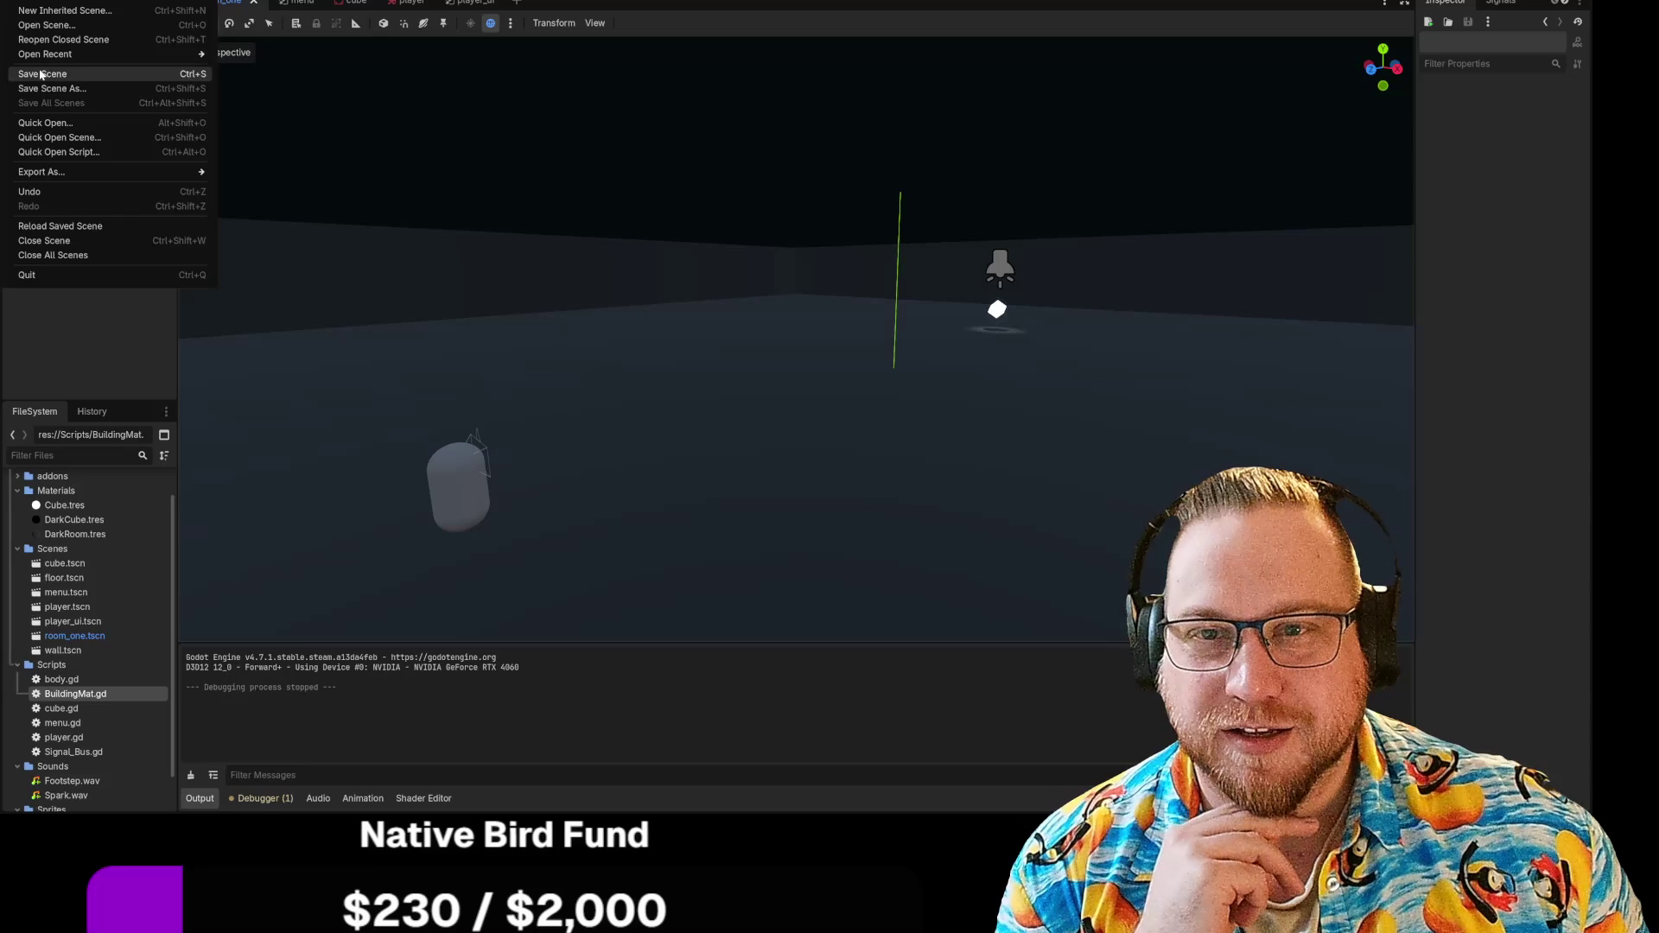
pyautogui.click(41, 74)
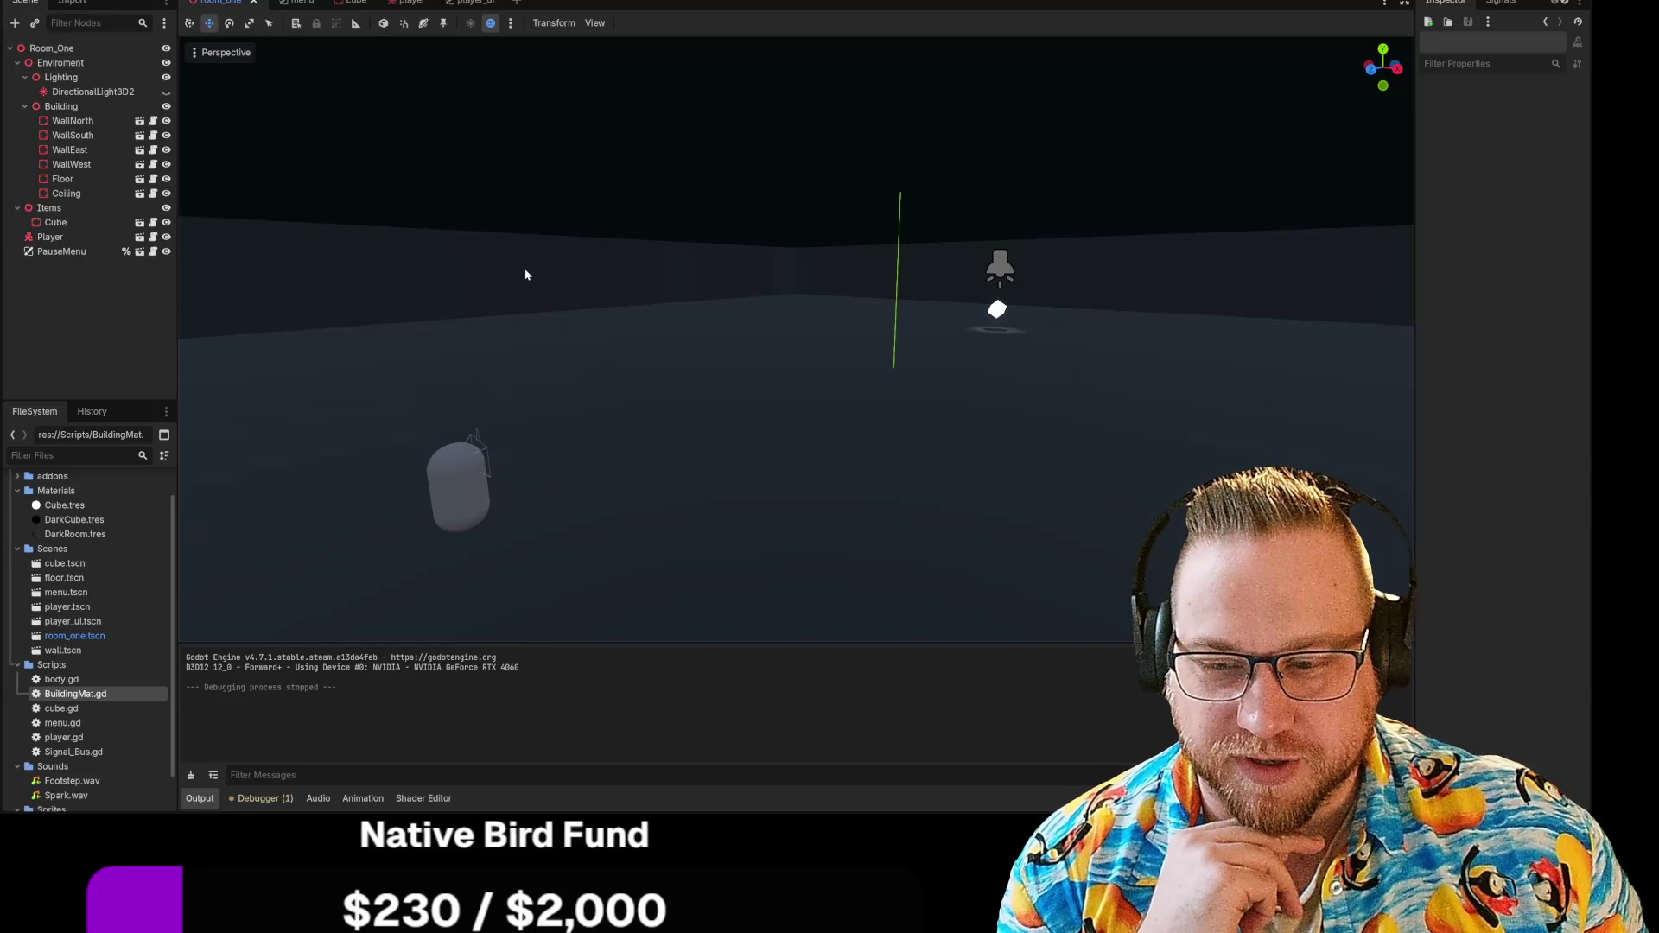